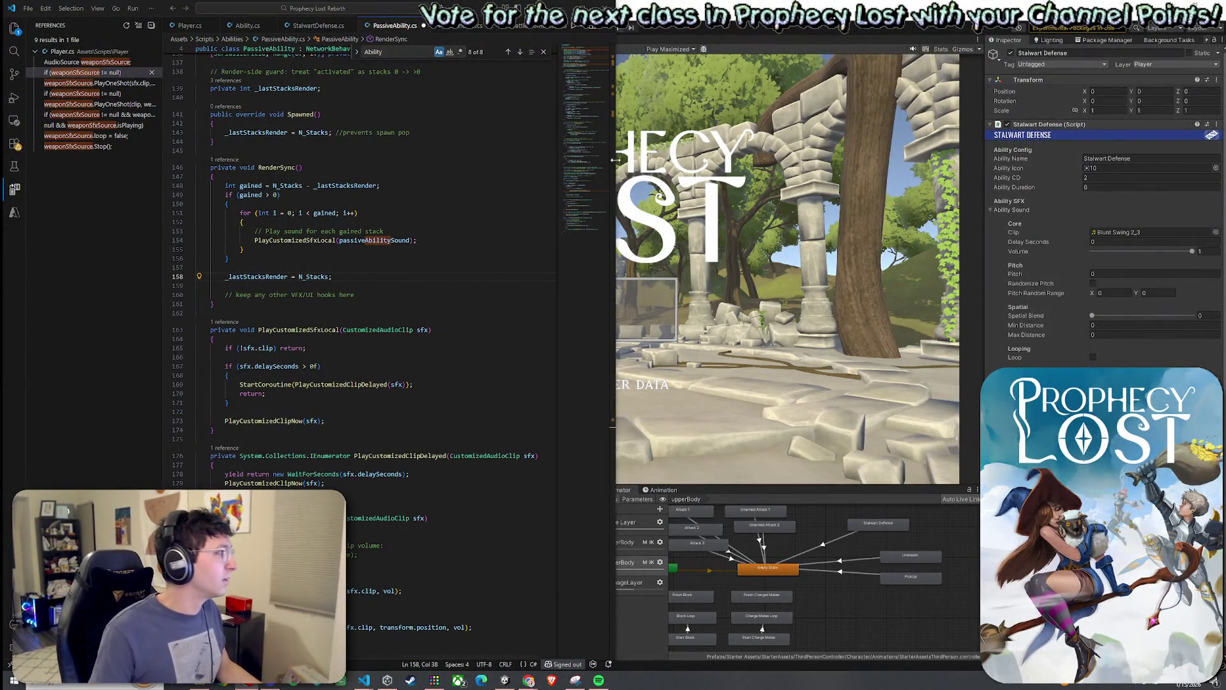
Save PassiveAbility.cs from the File menu.
left_click(342, 240)
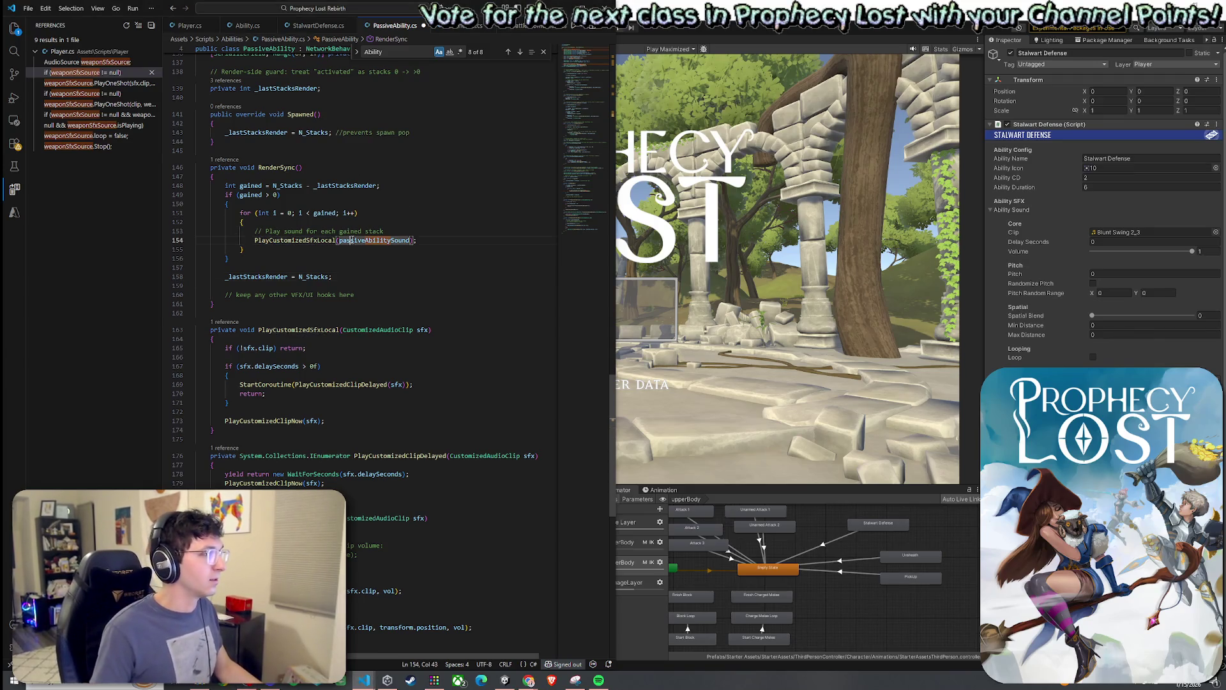
left_click(351, 240)
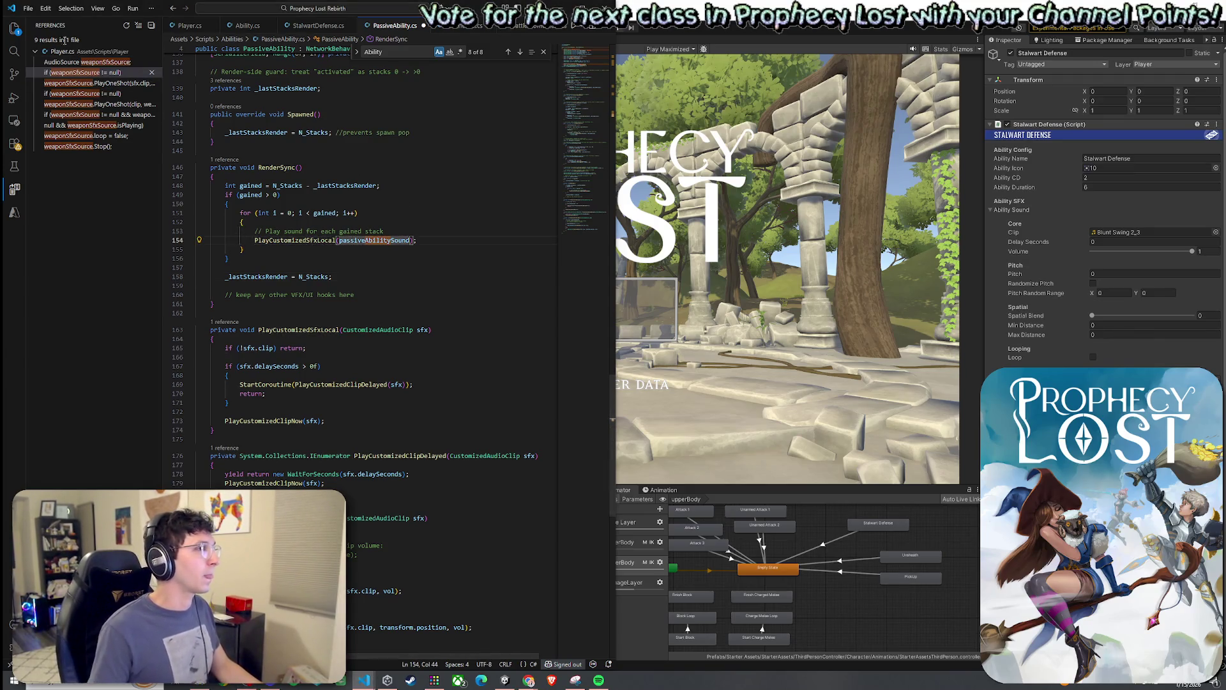
left_click(28, 9)
left_click(51, 175)
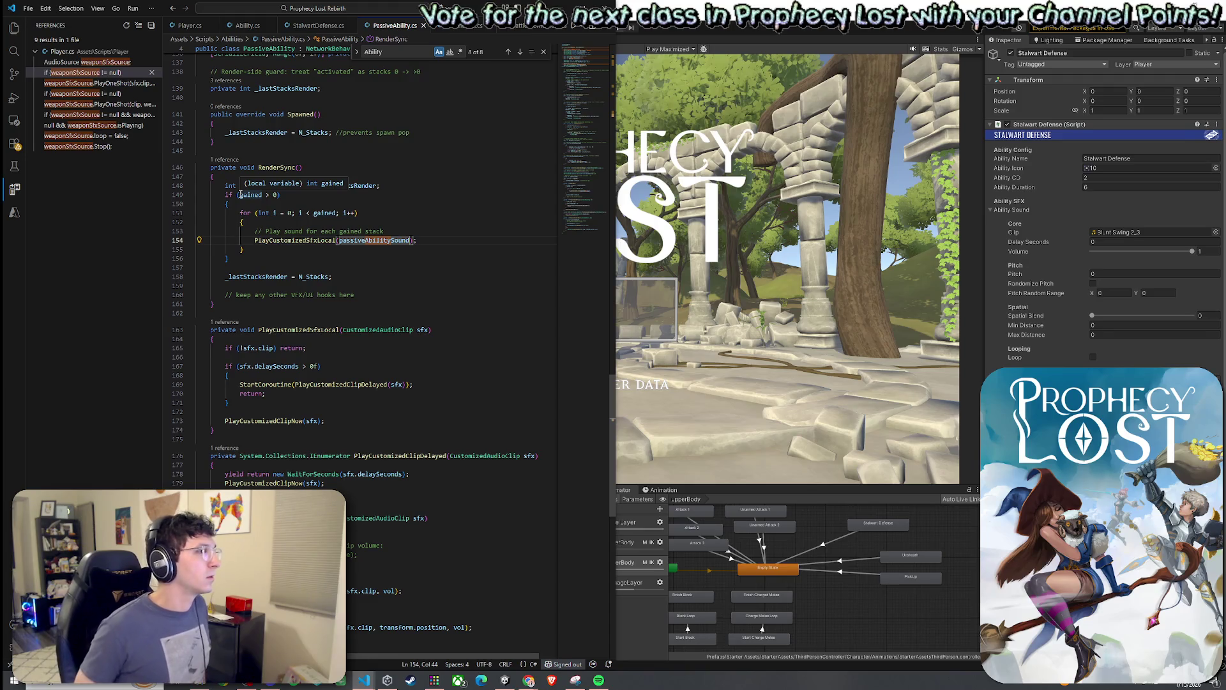
Review the PlayCustomizedSfxLocal method, its delayed playback branch, and its call in RenderSync.
left_click(337, 329)
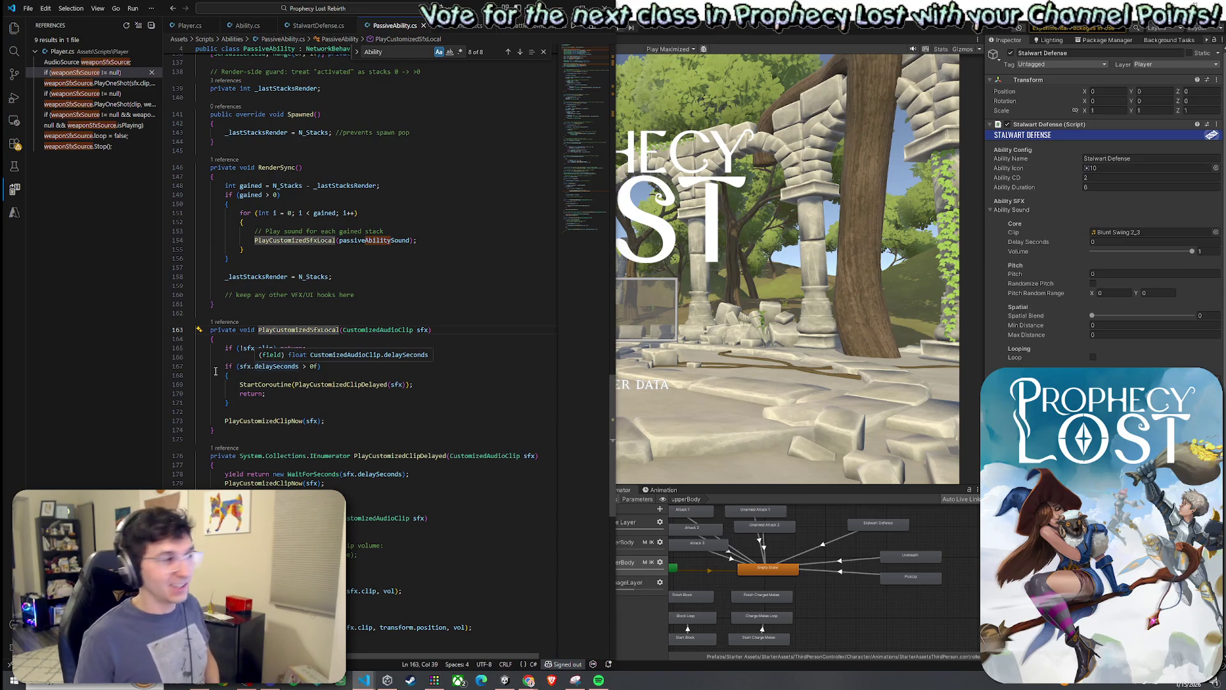
left_click(359, 330)
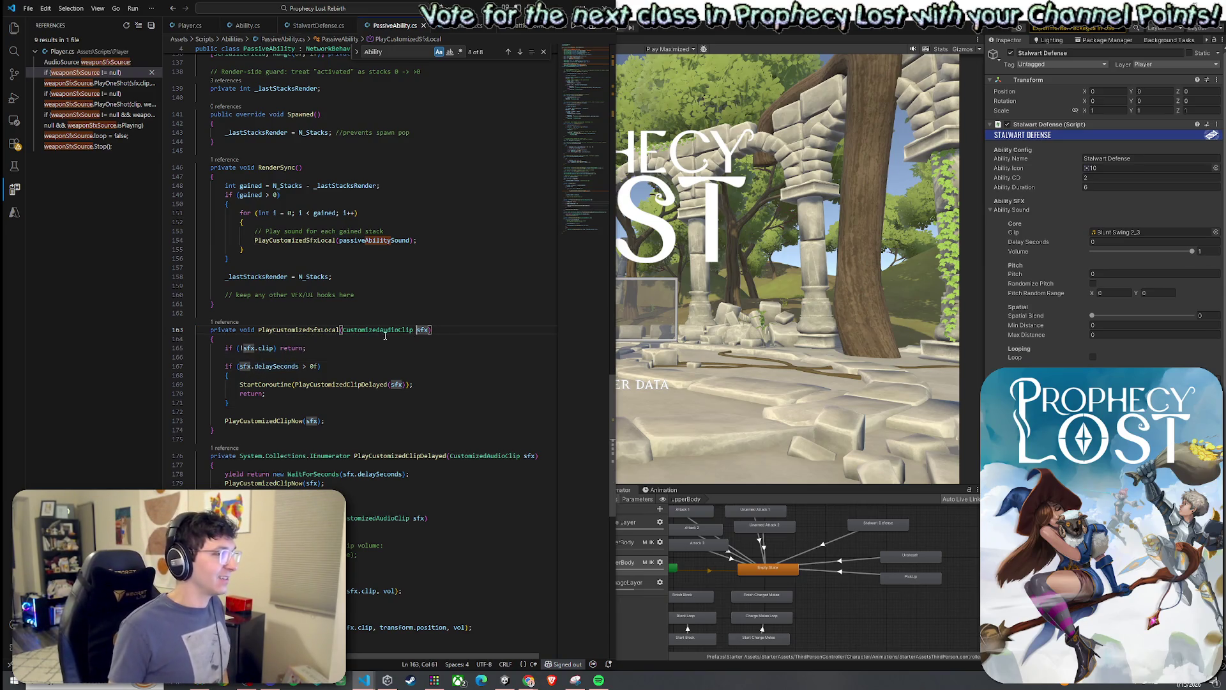
left_click(318, 331)
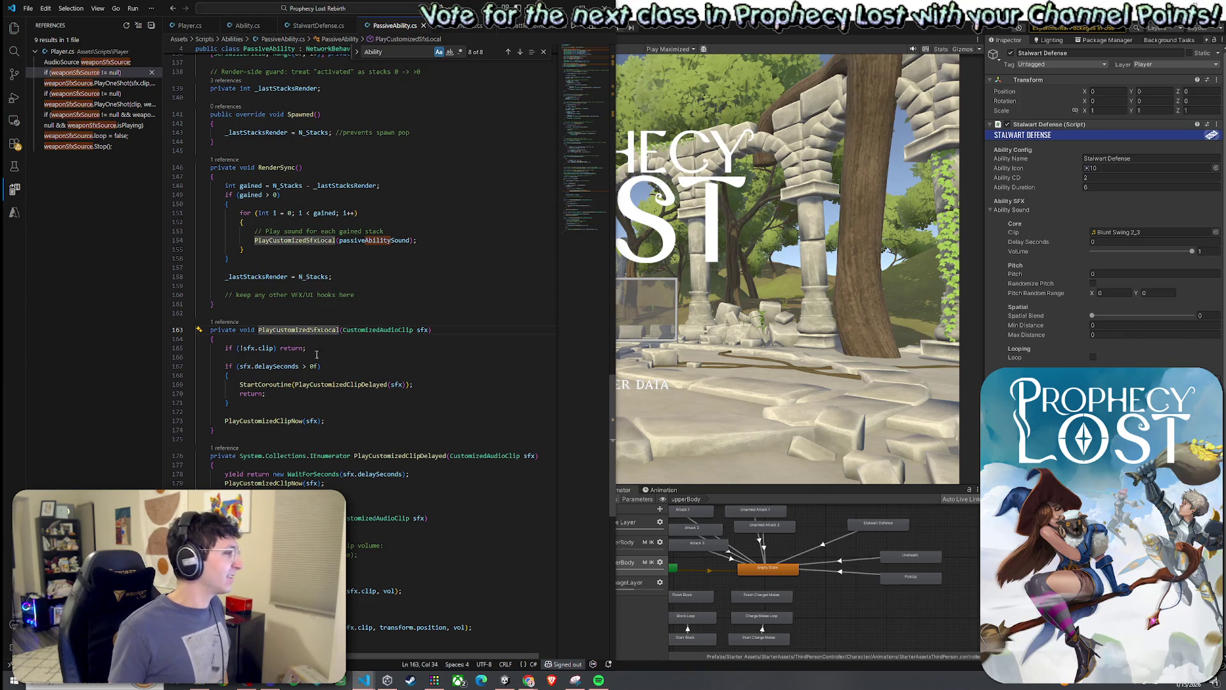
left_click(324, 397)
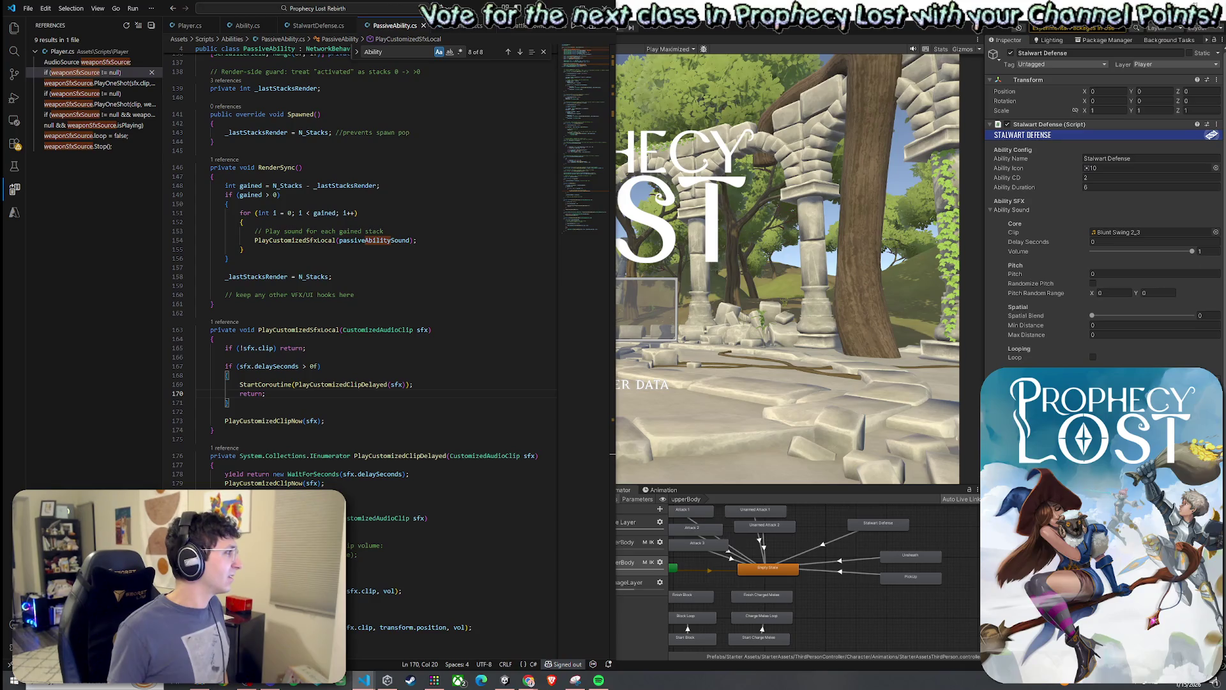
left_click(309, 240)
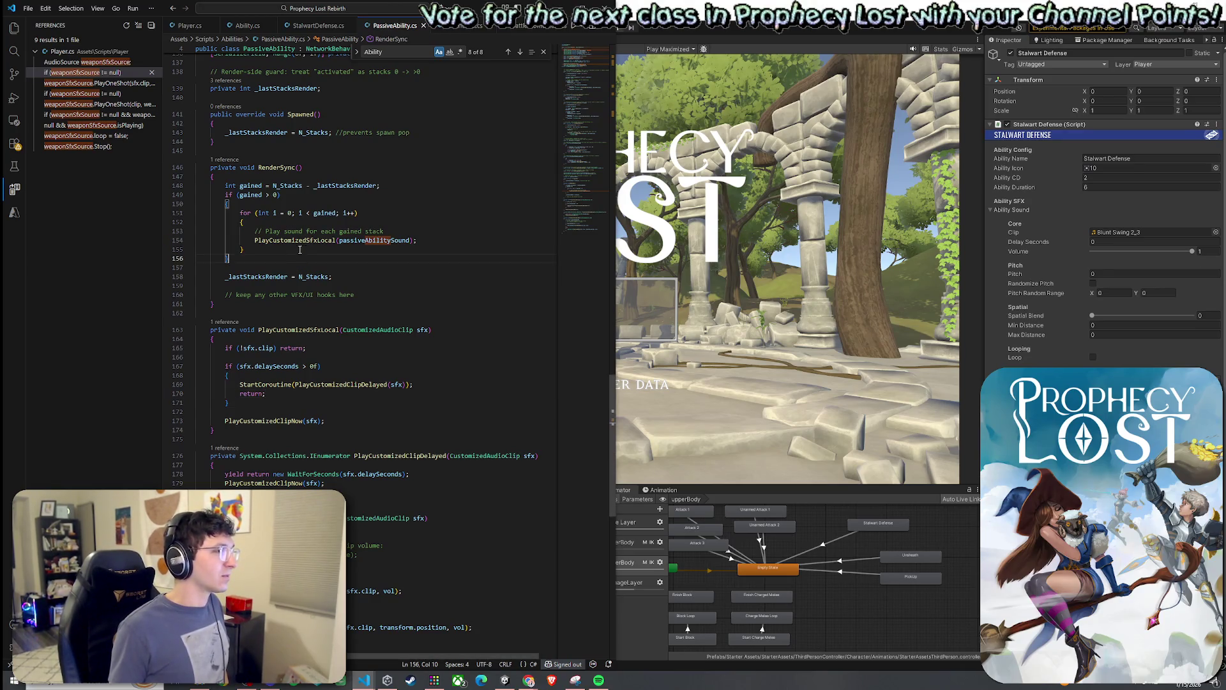
key("Down")
key("Down")
key("Down")
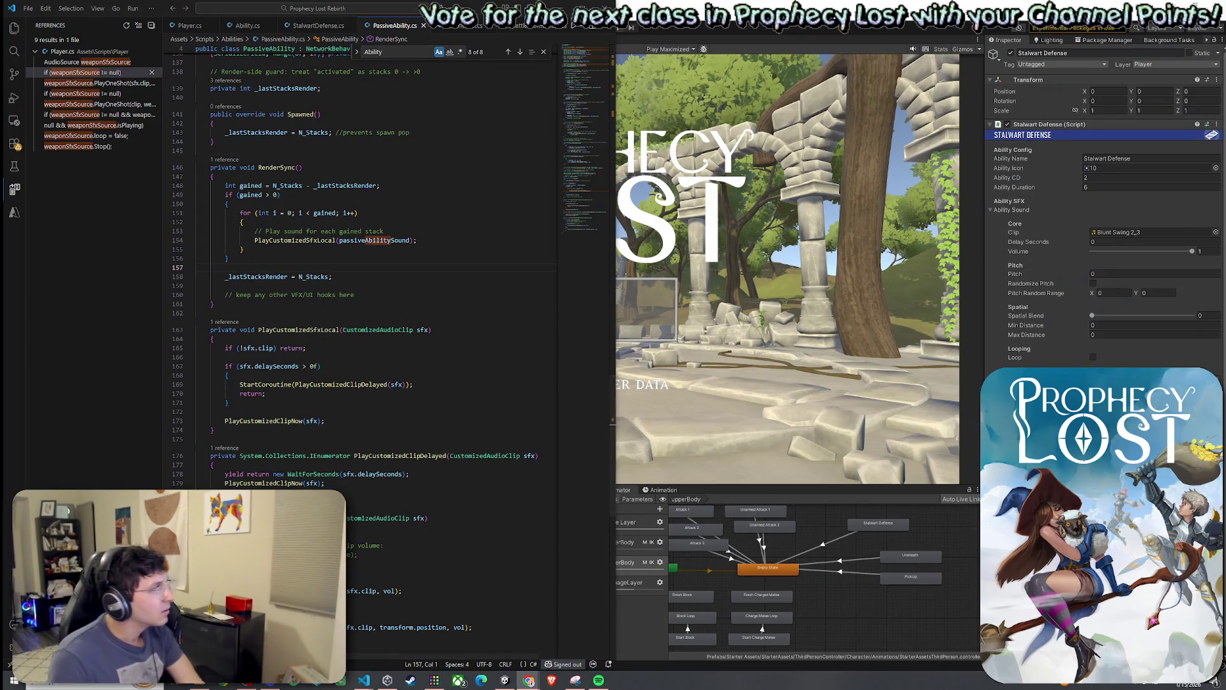
left_click(316, 232)
left_click(317, 240)
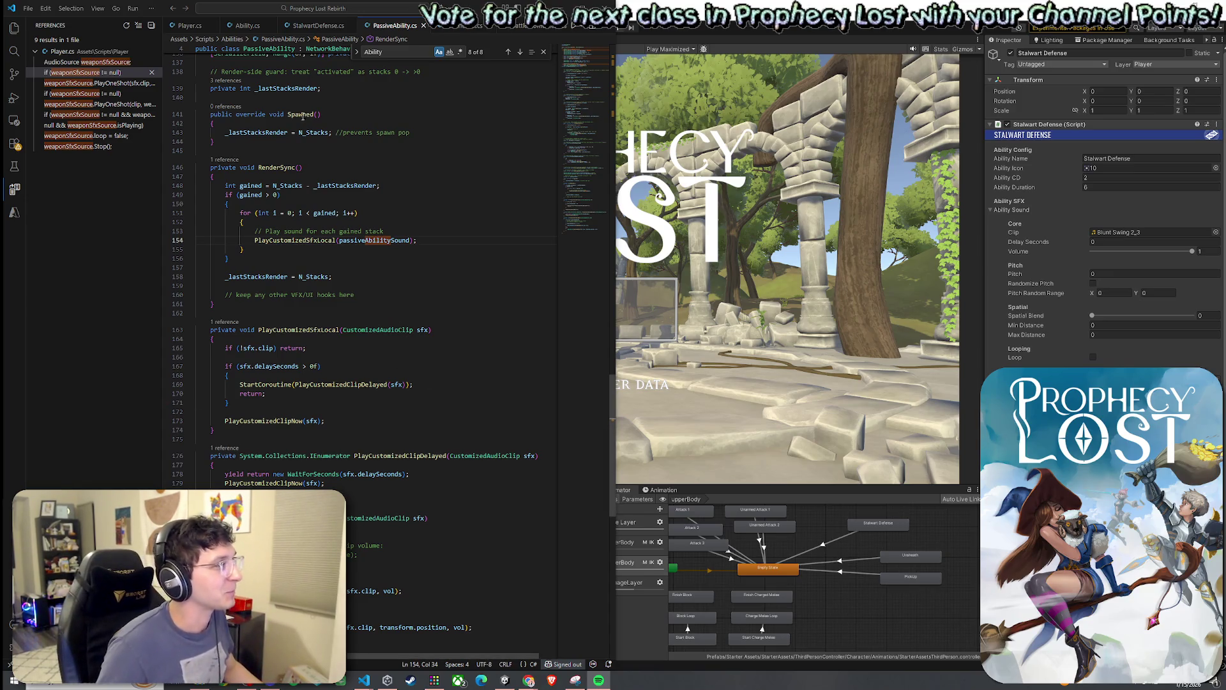
scroll(306, 131, "down", 2)
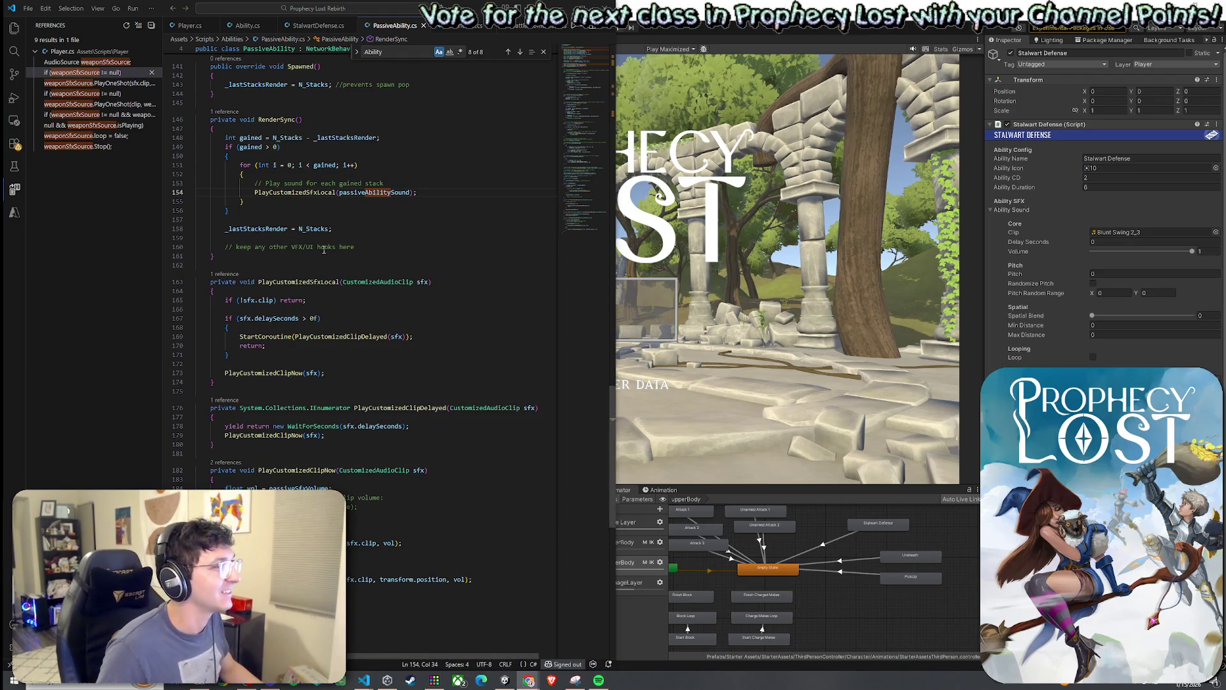
left_click(289, 282)
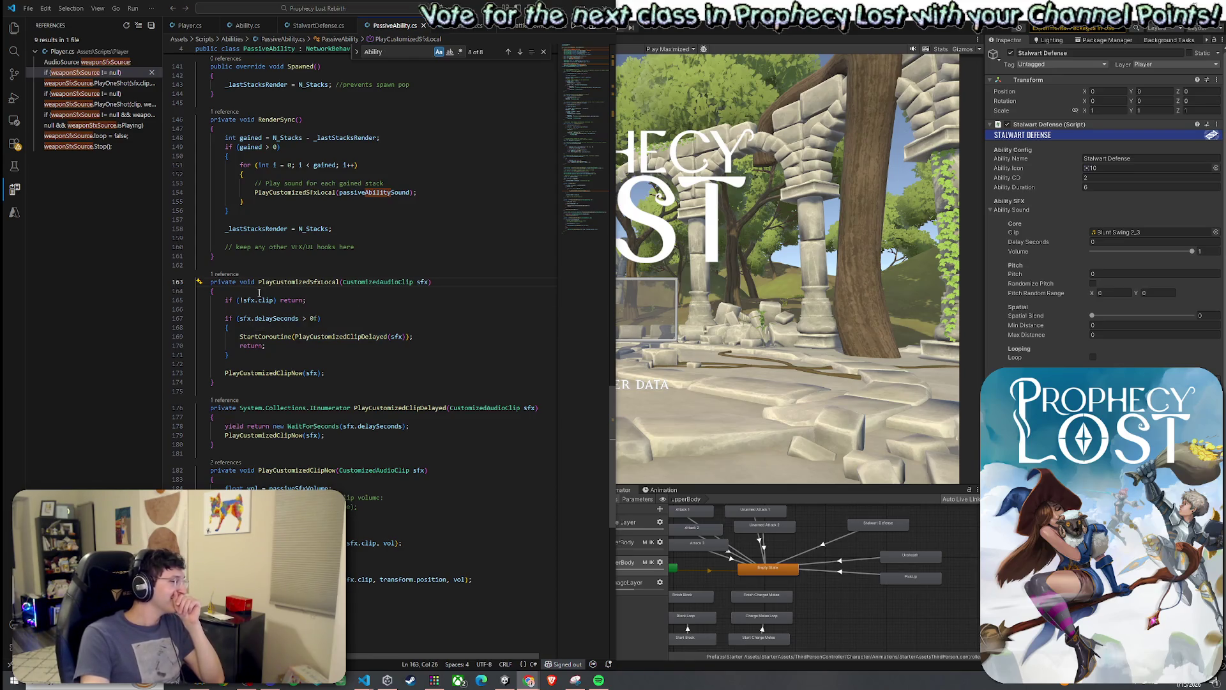
Pass sfx.clip and sfx.delaySeconds as arguments to the PlayCustomizedClipDelayed call.
left_click(318, 337)
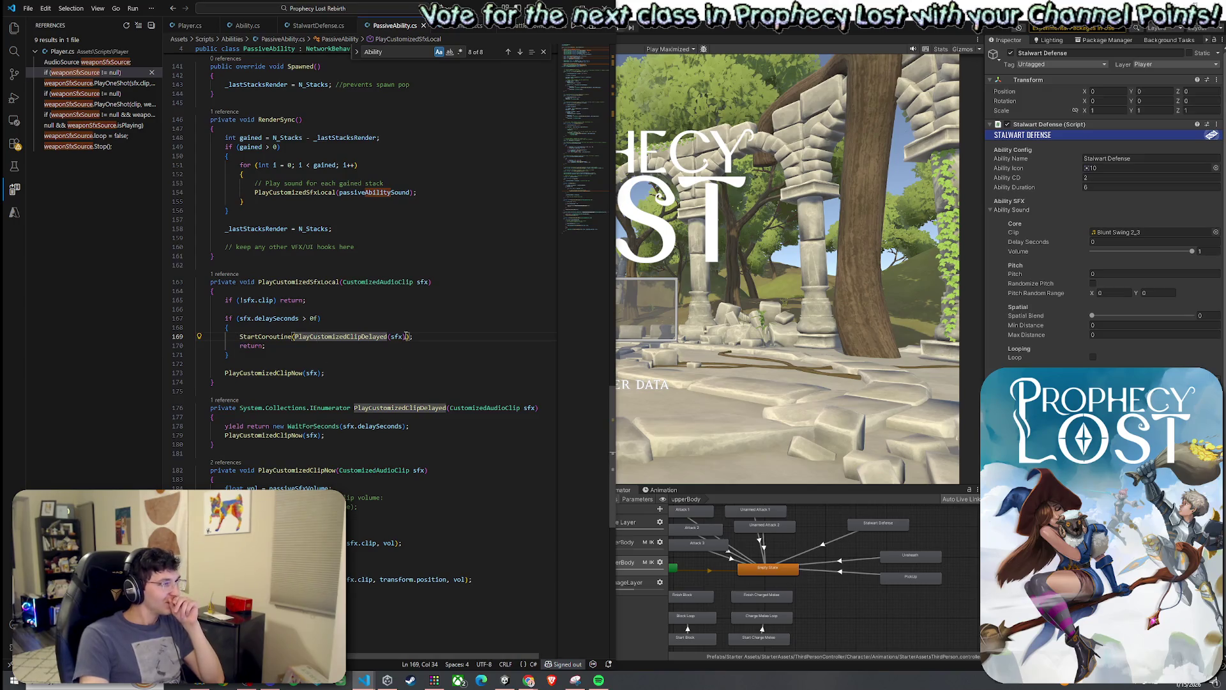
key("ctrl+Right")
key("ctrl+Right")
type(".clip,")
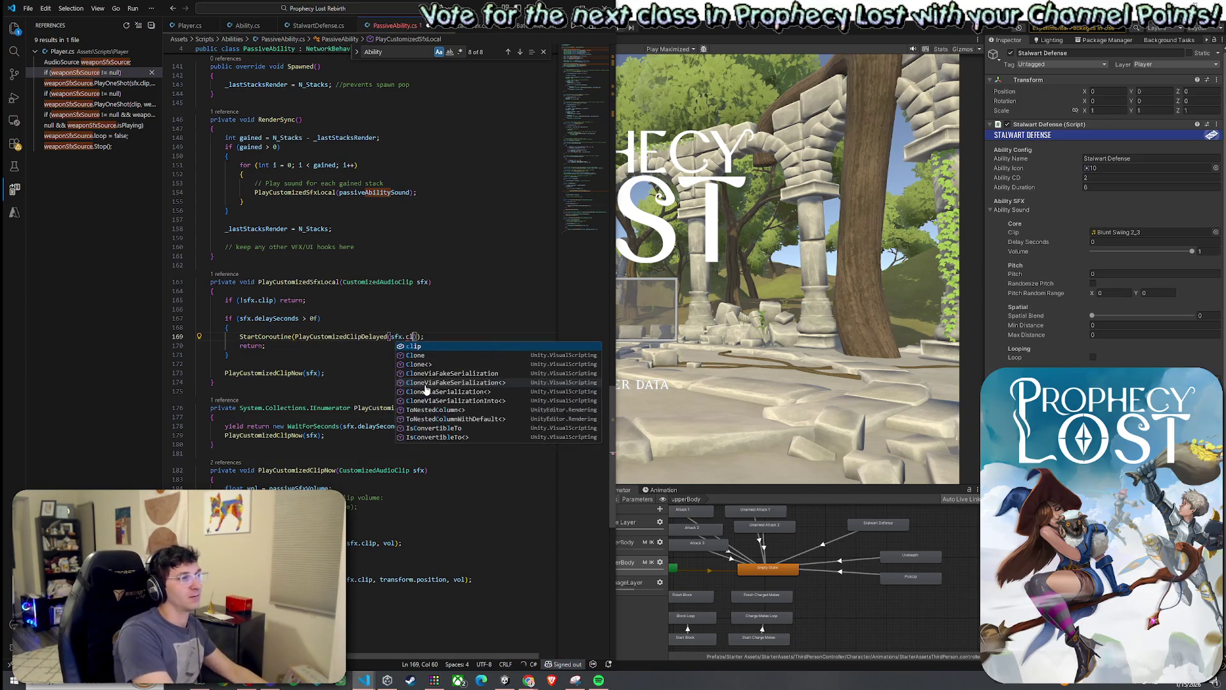
key("Tab")
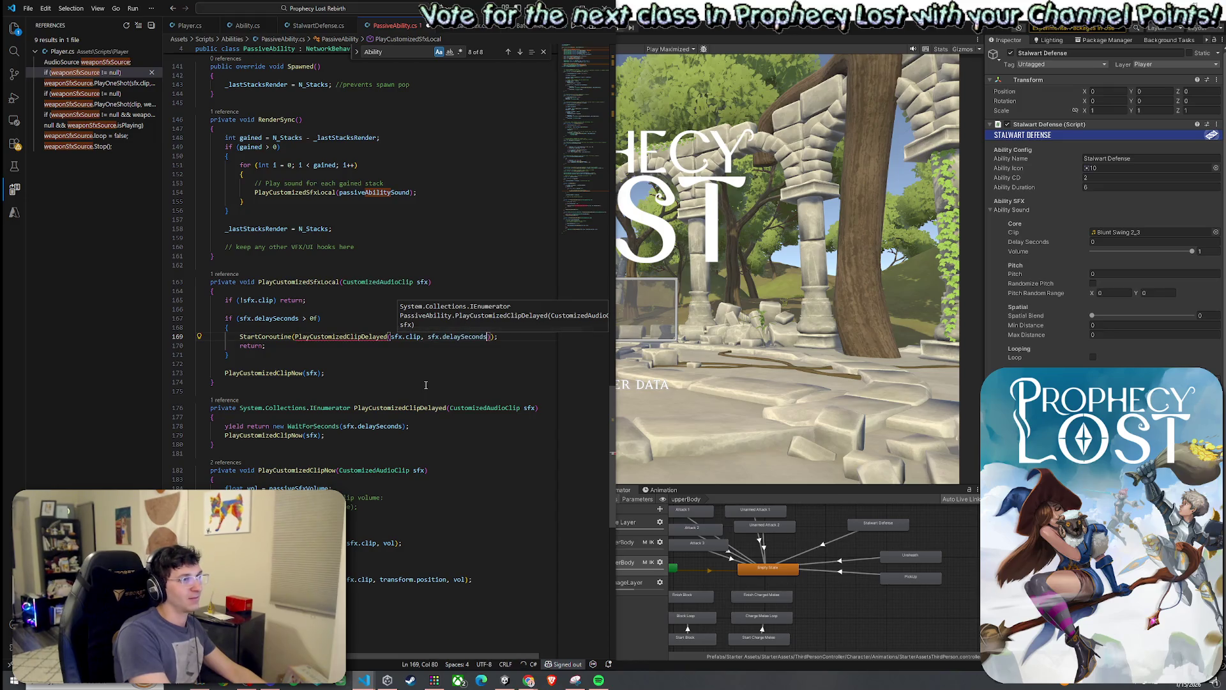
left_click(373, 337)
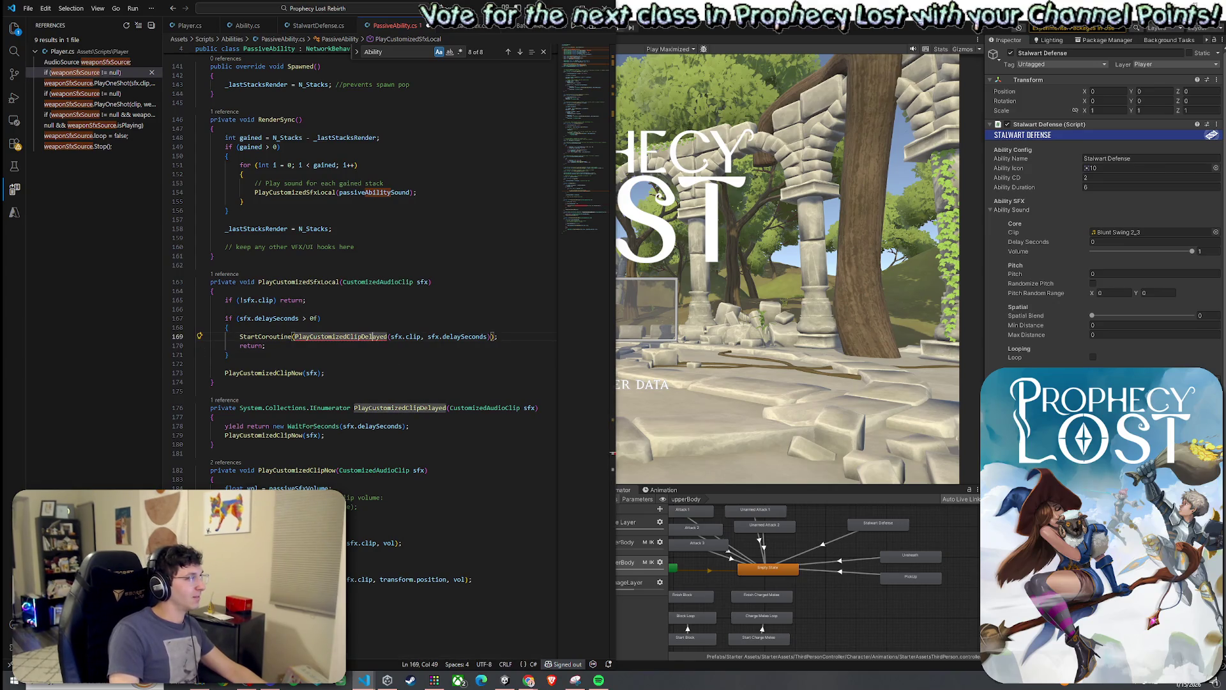
Replace the old PlayCustomizedClipDelayed with the pasted (AudioClip clip, float delaySeconds) version.
key("alt+Tab")
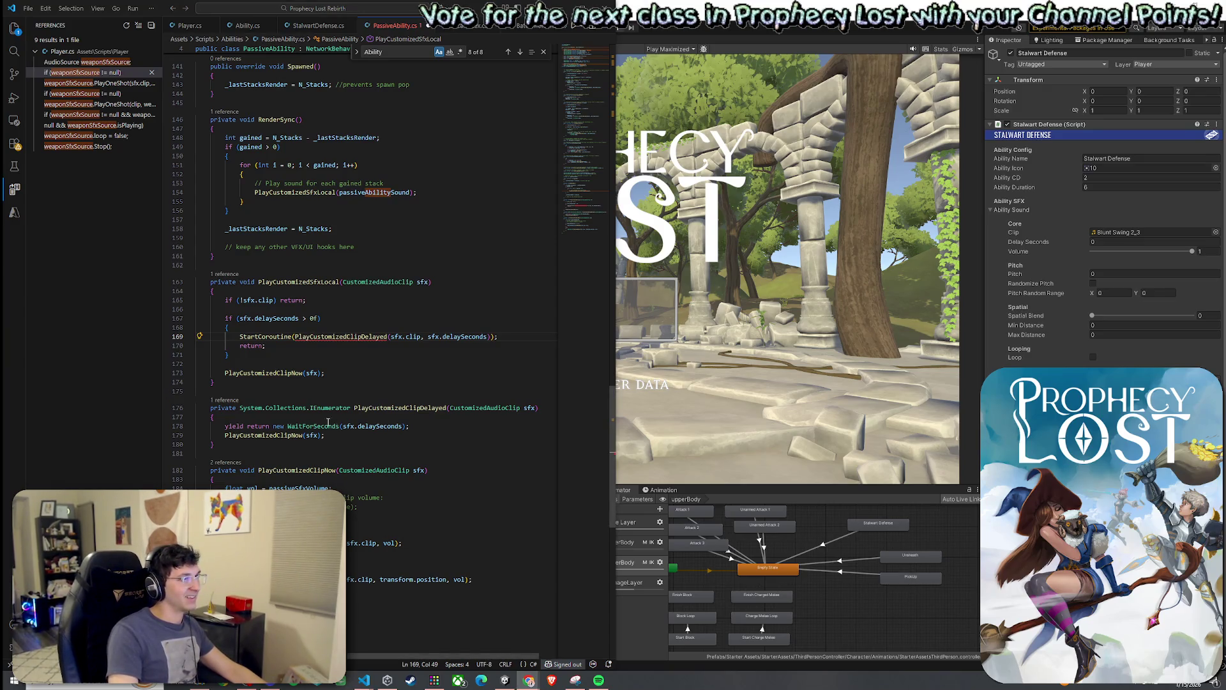
left_click(396, 408)
left_click(301, 470)
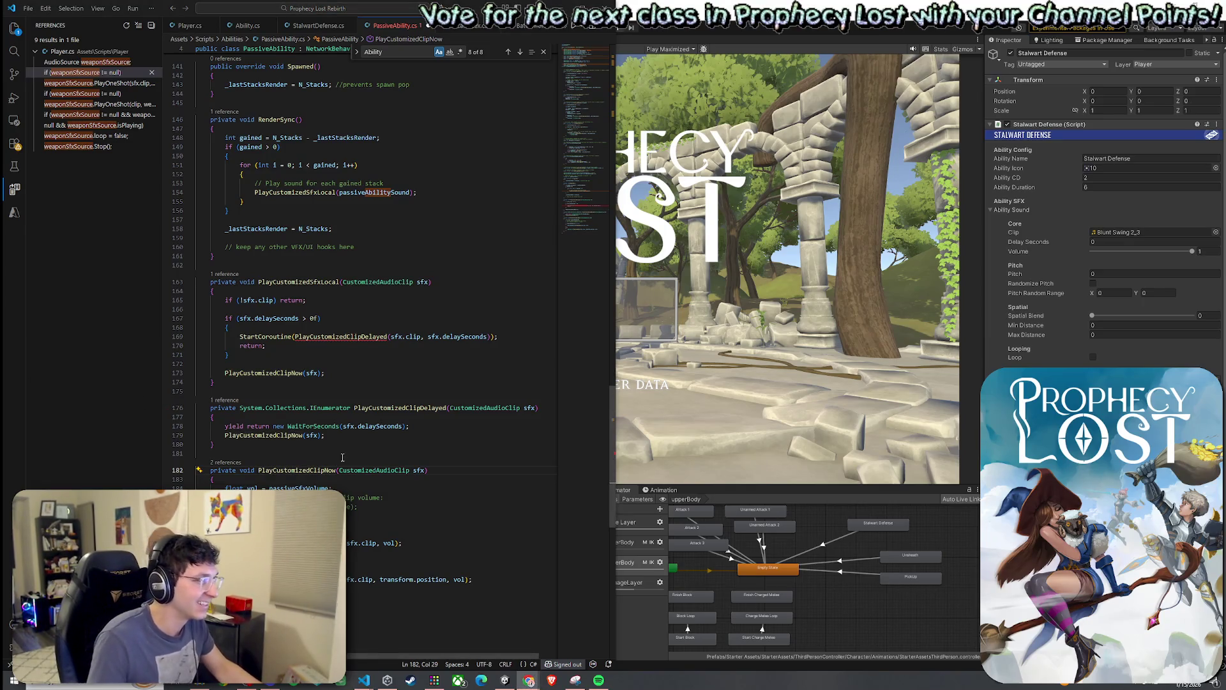
left_click_drag(273, 452, 195, 408)
key("ctrl+v")
Indent the pasted method to match the class and select the old PlayCustomizedClipNow method.
left_click_drag(202, 452, 182, 415)
key("Tab")
left_click(396, 416)
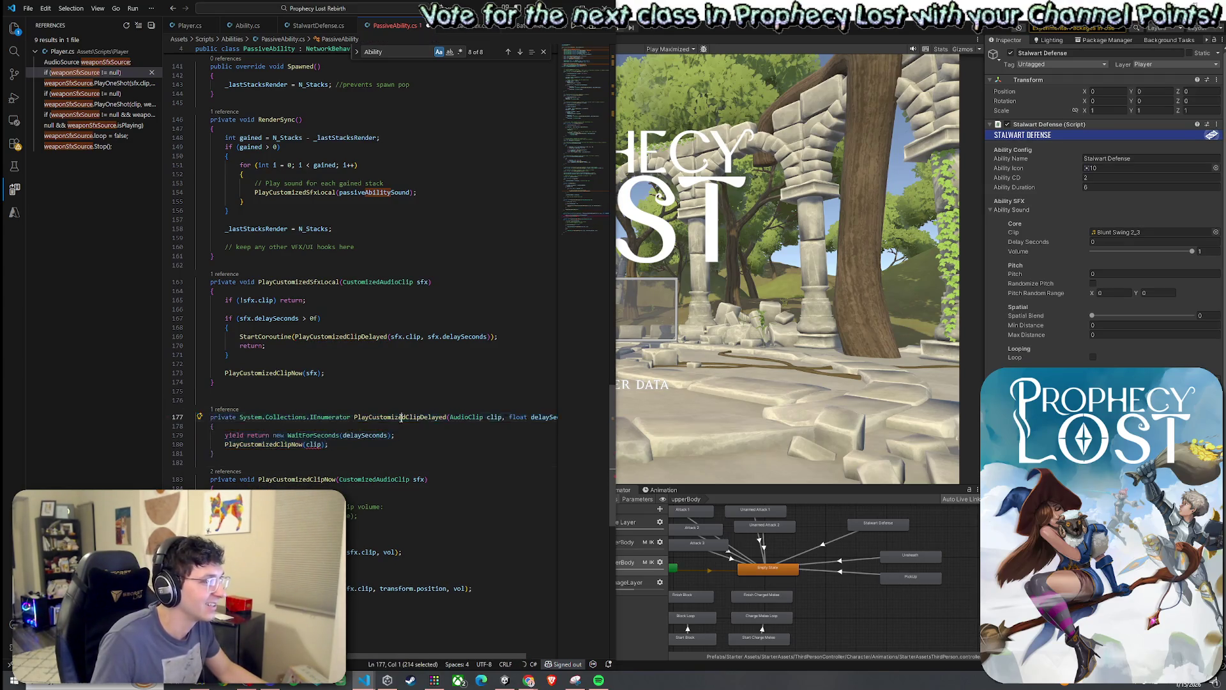
left_click(287, 479)
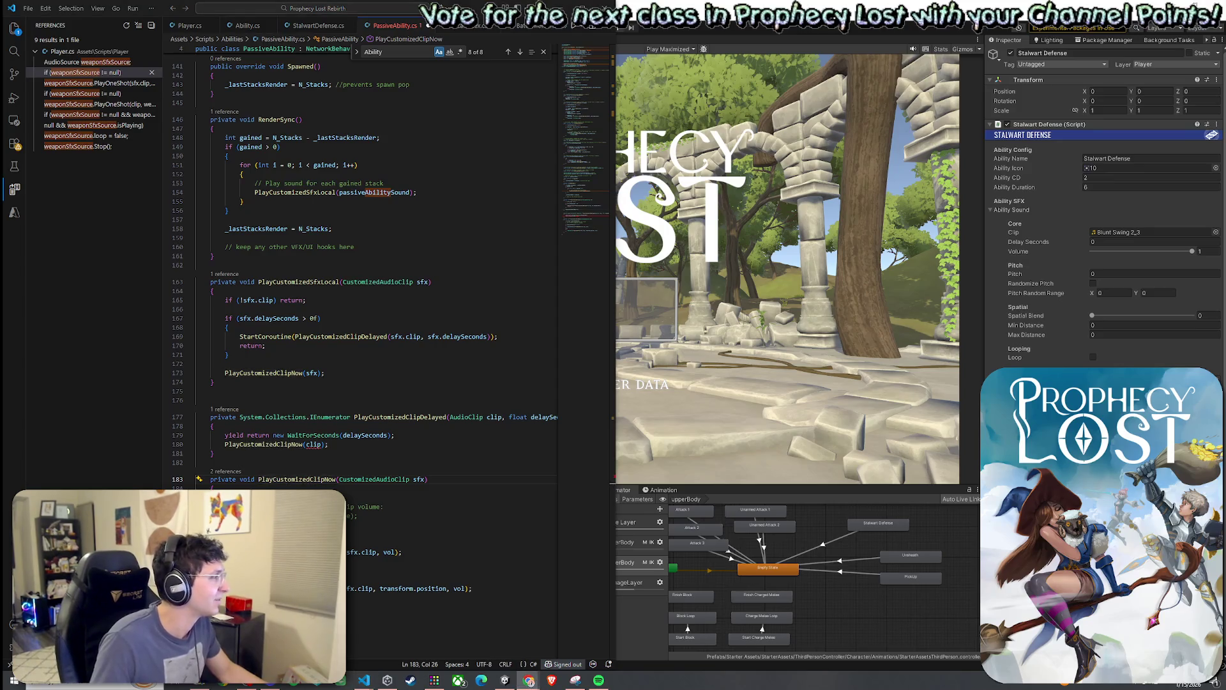
mouse_move(256, 597)
left_mouse_down()
mouse_move(288, 562)
mouse_move(212, 481)
left_mouse_up()
key("Right")
scroll(319, 481, "up", 5)
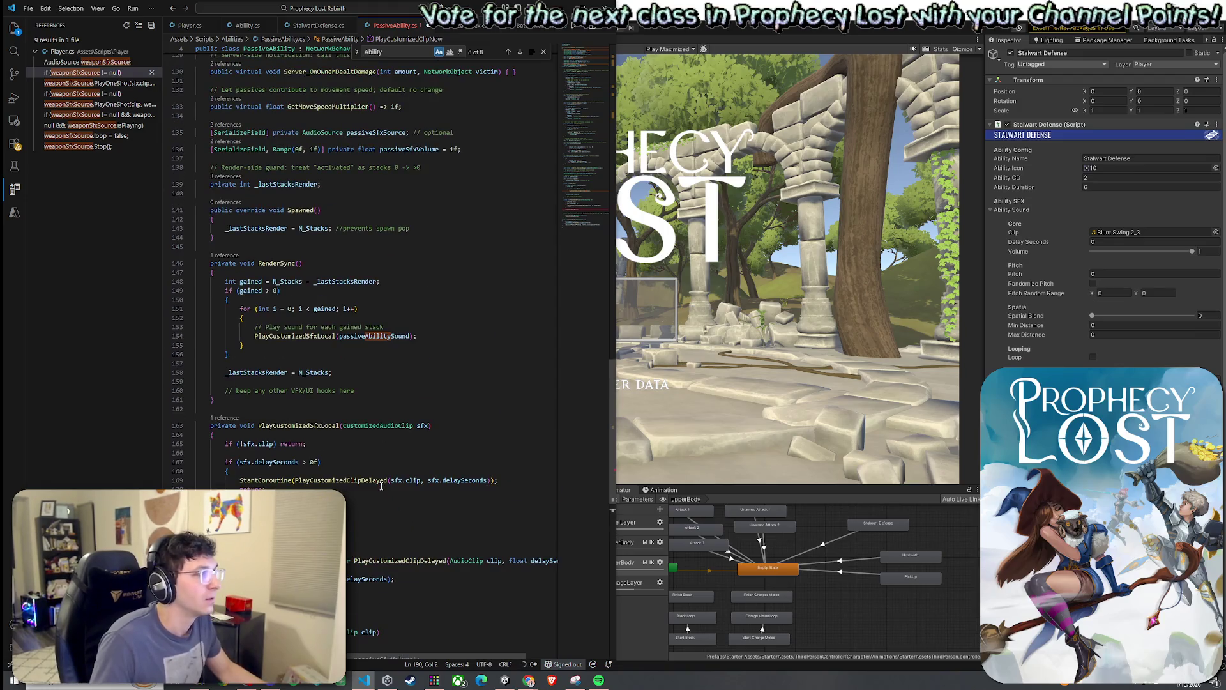
scroll(383, 447, "down", 4)
left_click(314, 378)
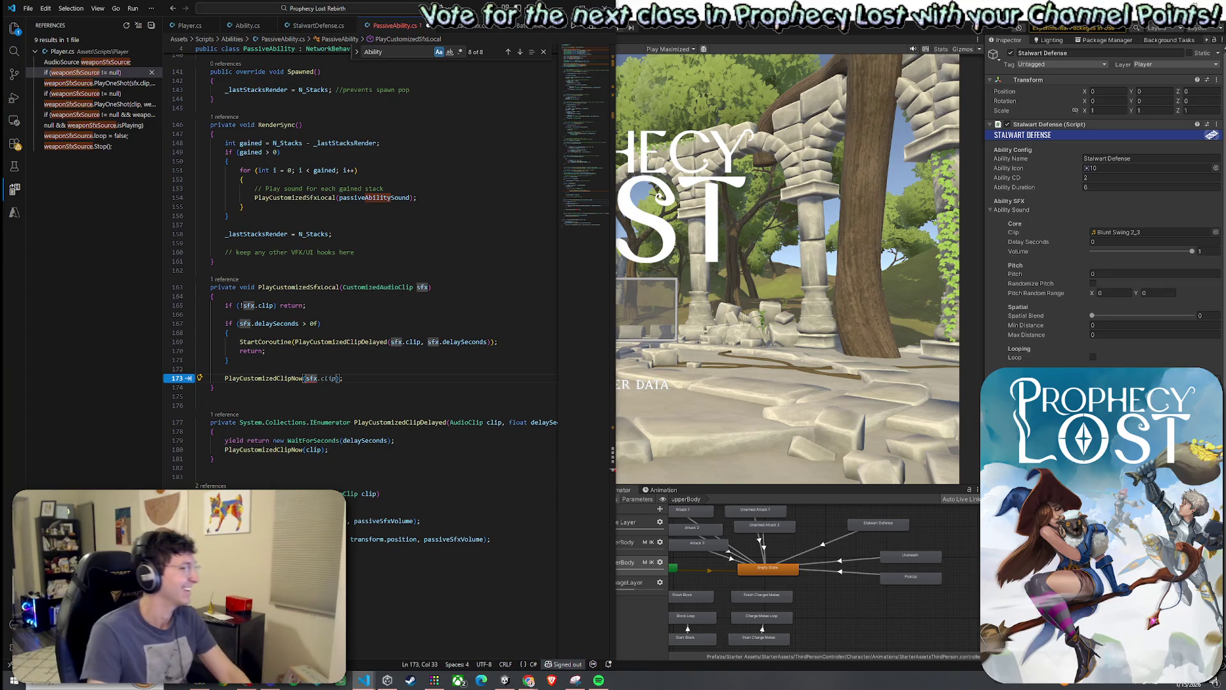
type("x")
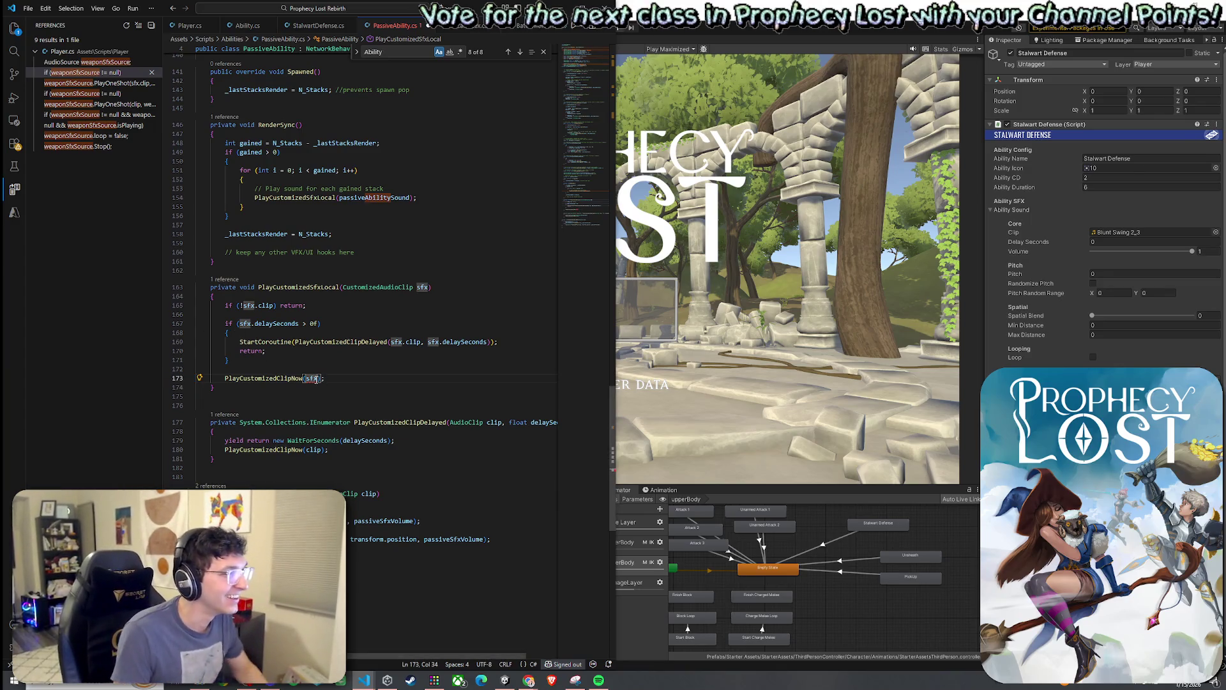
type(".clip")
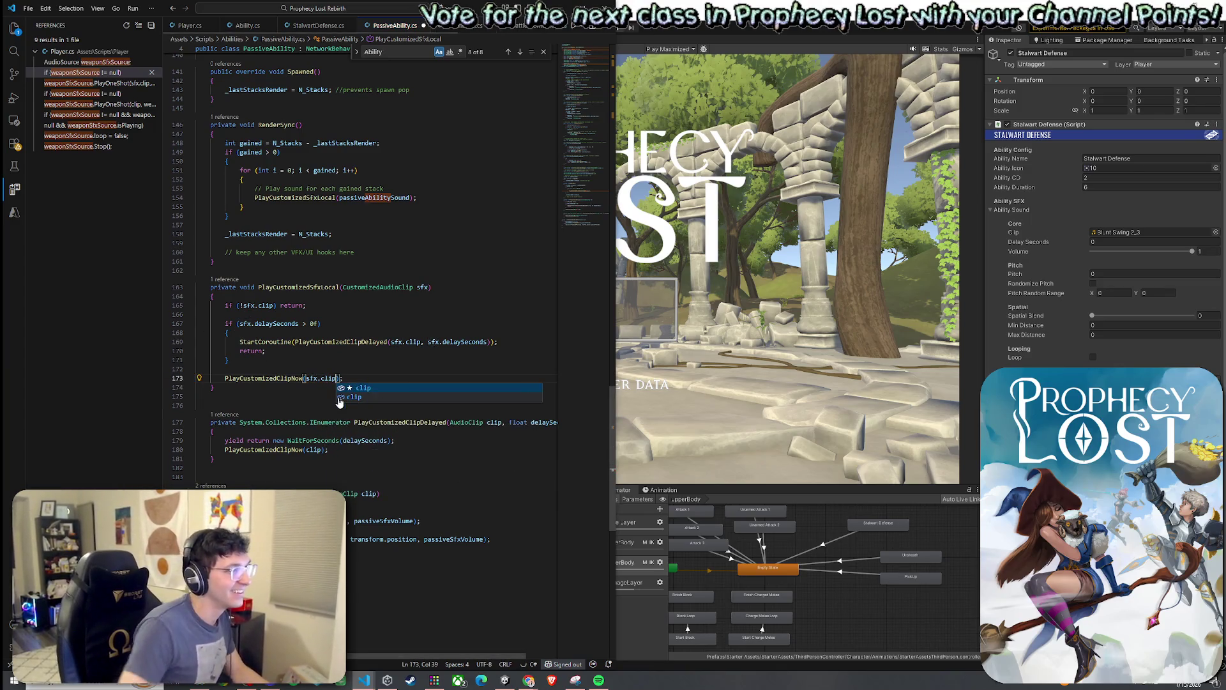
left_click(29, 8)
left_click(38, 171)
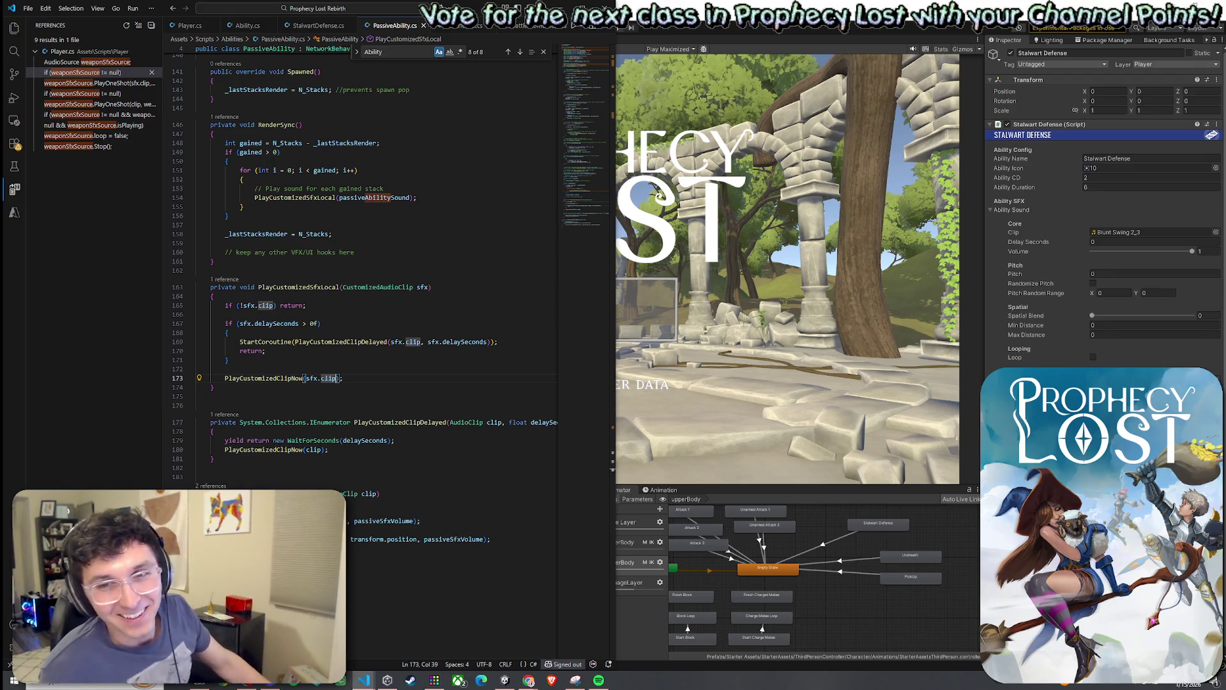
left_click(28, 8)
left_click(67, 174)
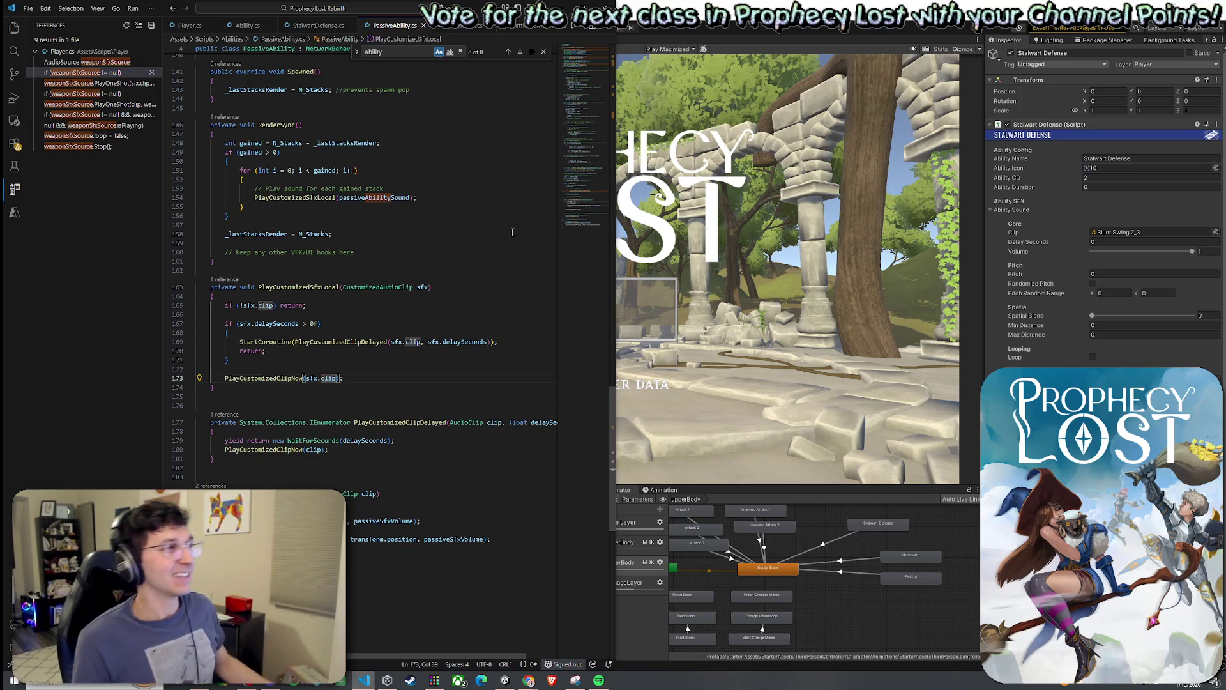
left_click(28, 9)
left_click(68, 175)
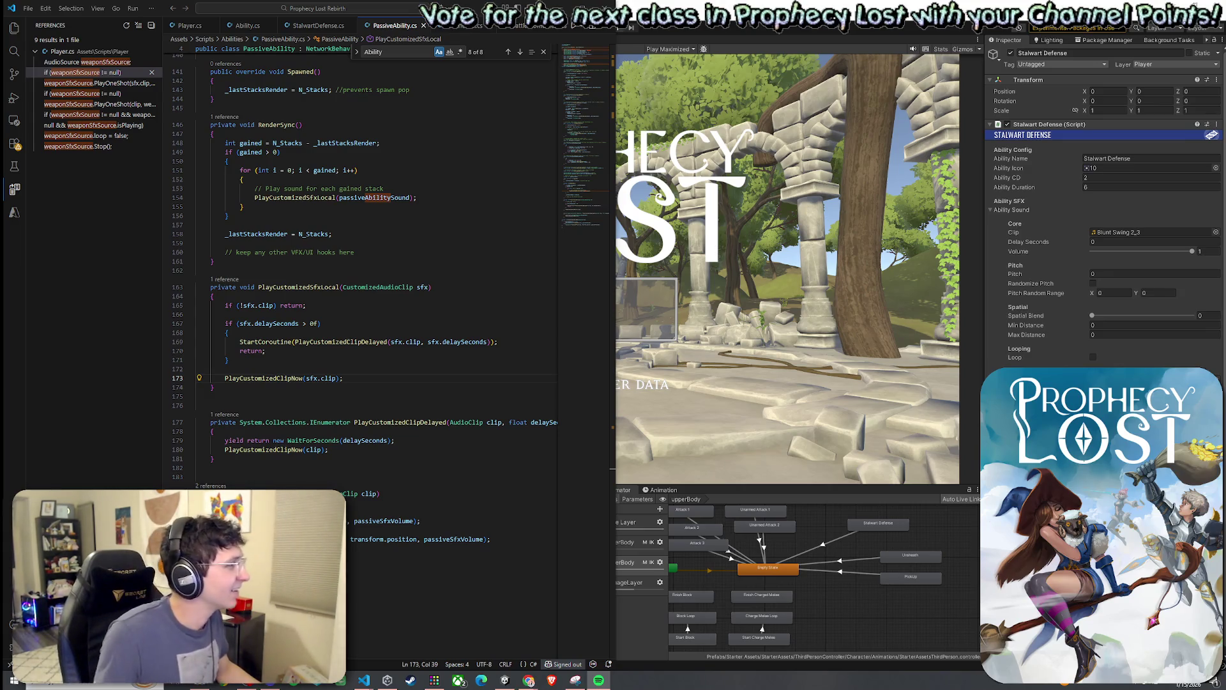
Return to PassiveAbility.cs and review the end of the PlayCustomizedSfxLocal method.
key("alt+Tab")
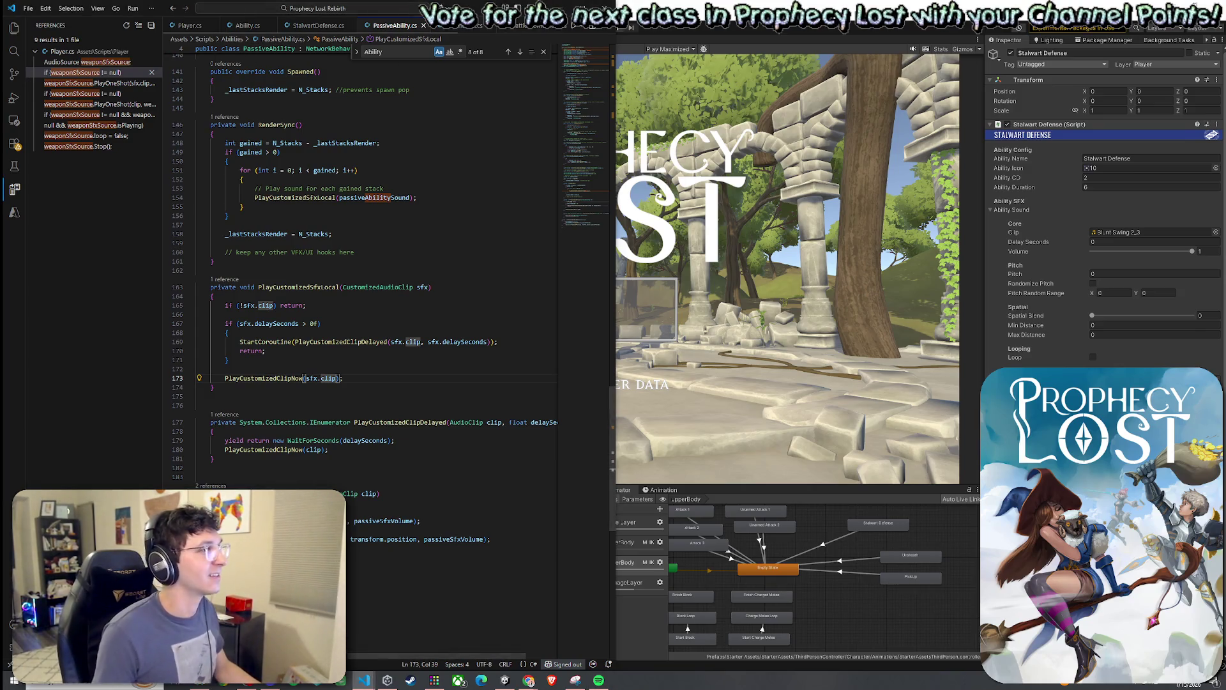
key("Down")
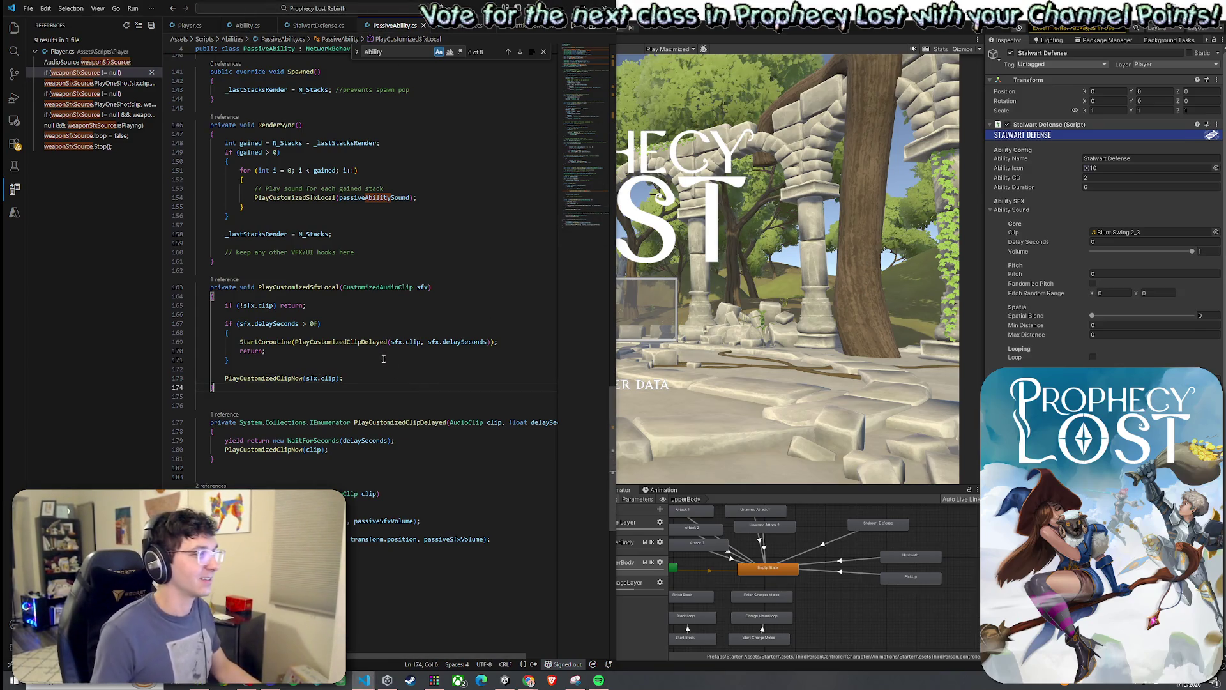
right_click(29, 57)
left_click(64, 172)
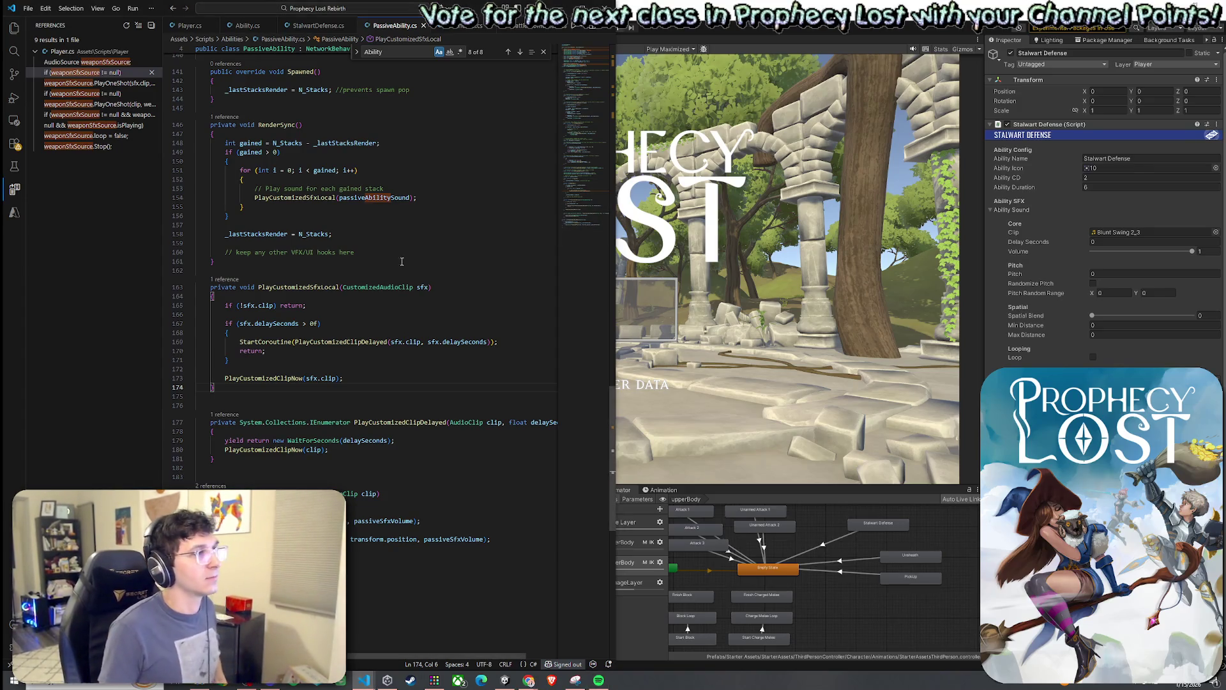
Check the WaitForSeconds(delaySeconds) line in PlayCustomizedClipDelayed, then switch to Unity to recompile.
left_click(146, 3)
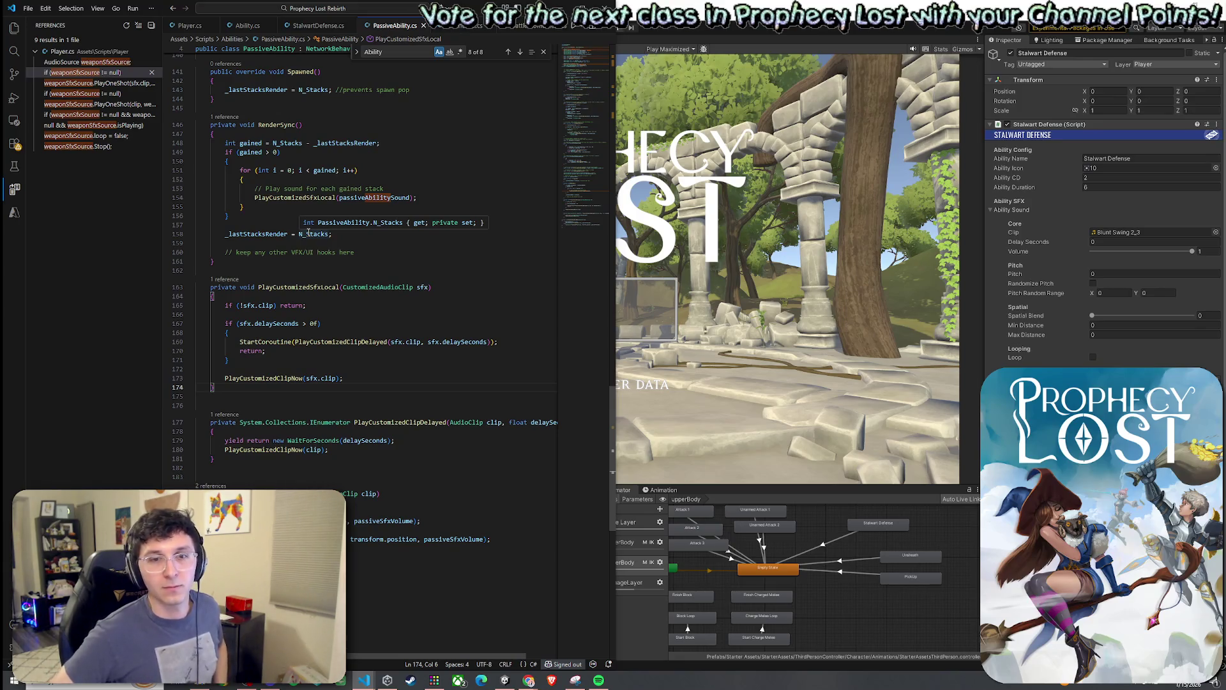
left_click(394, 441)
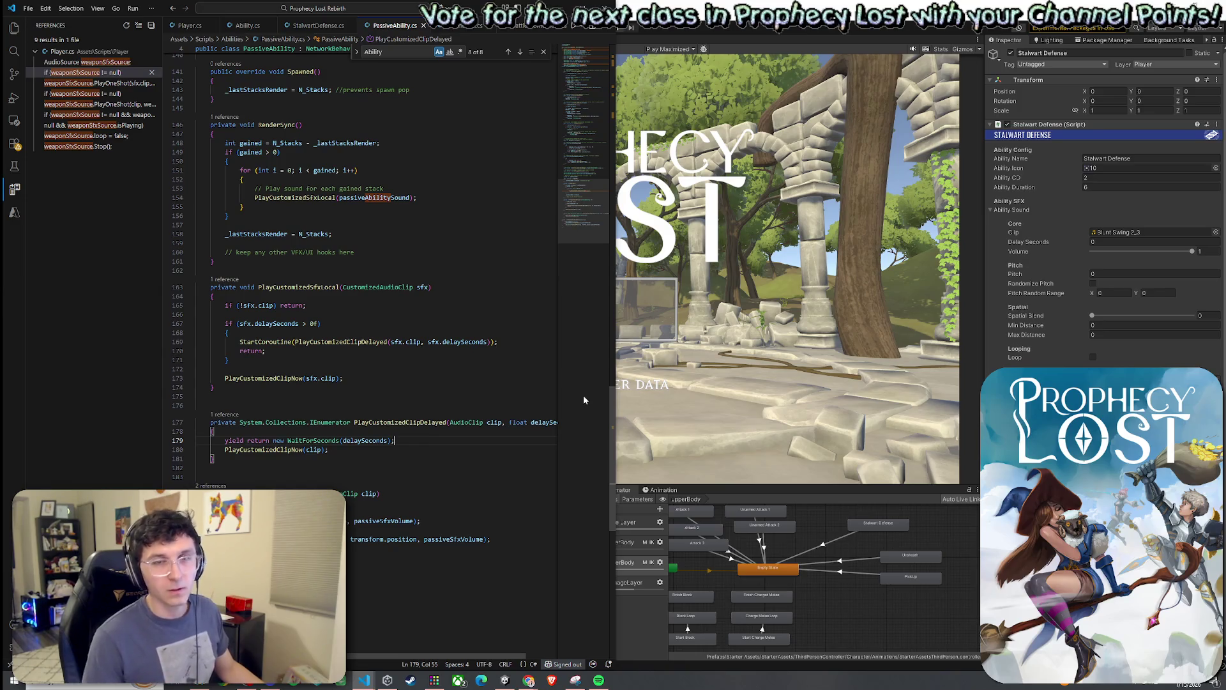
right_click(38, 135)
left_click(48, 174)
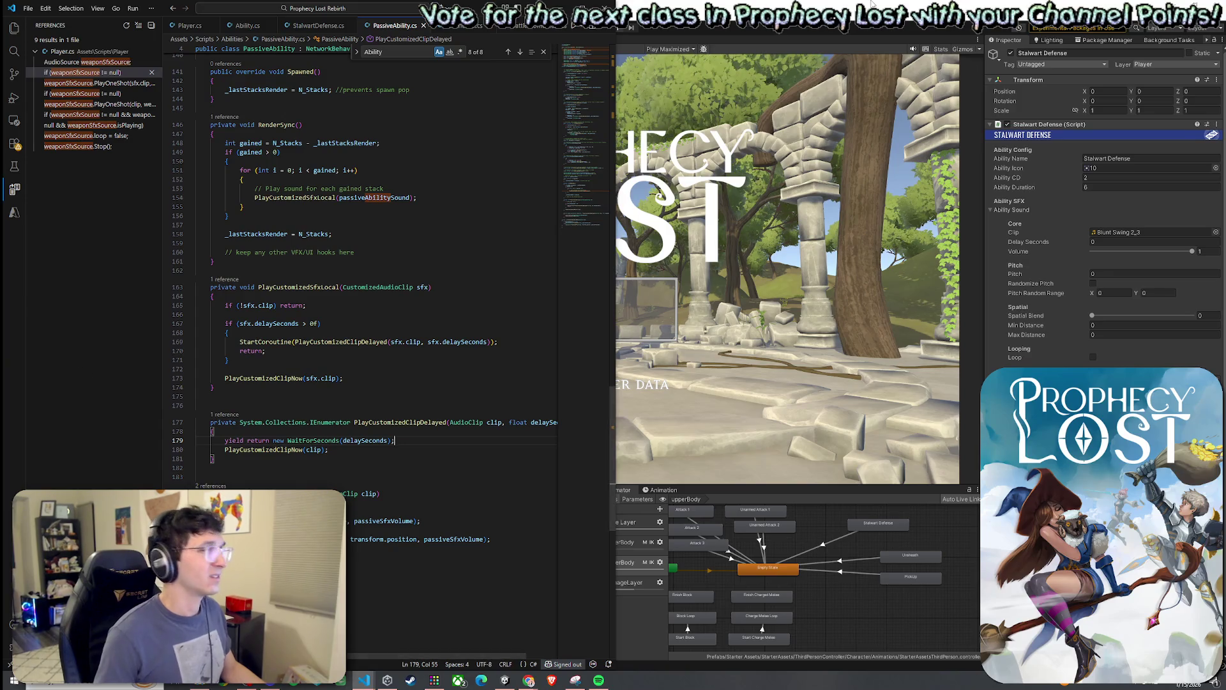
left_click(683, 326)
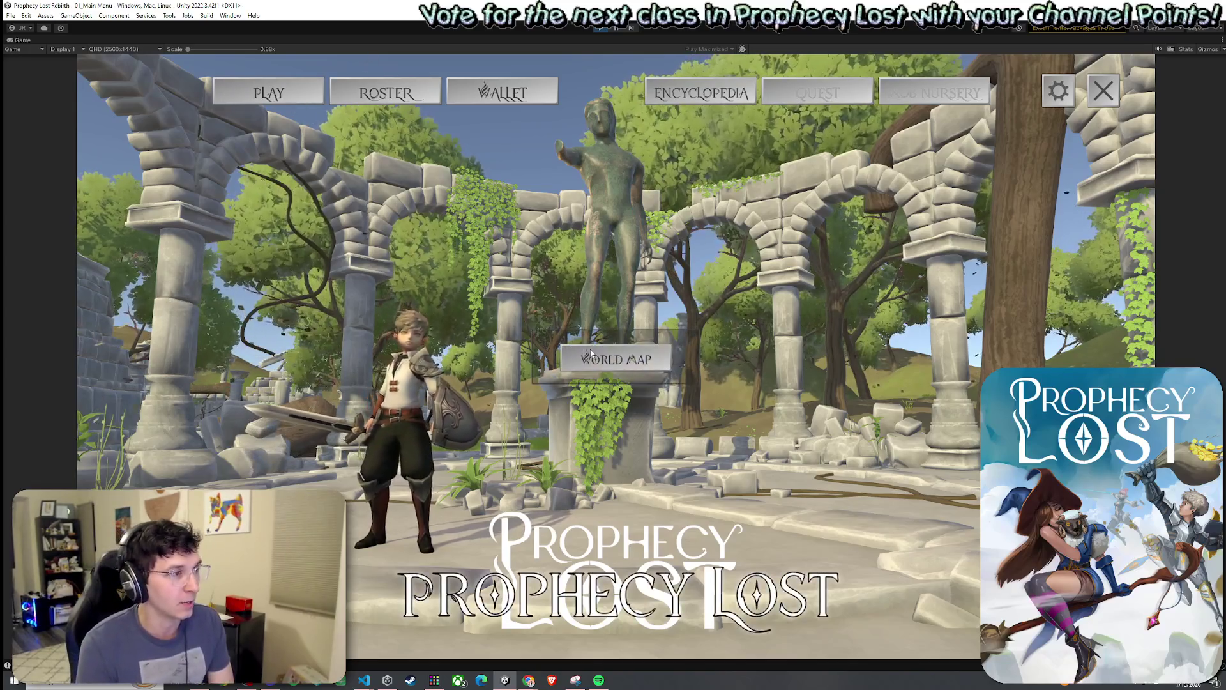
Open the World Map from the Prophecy Lost main menu.
left_click(629, 357)
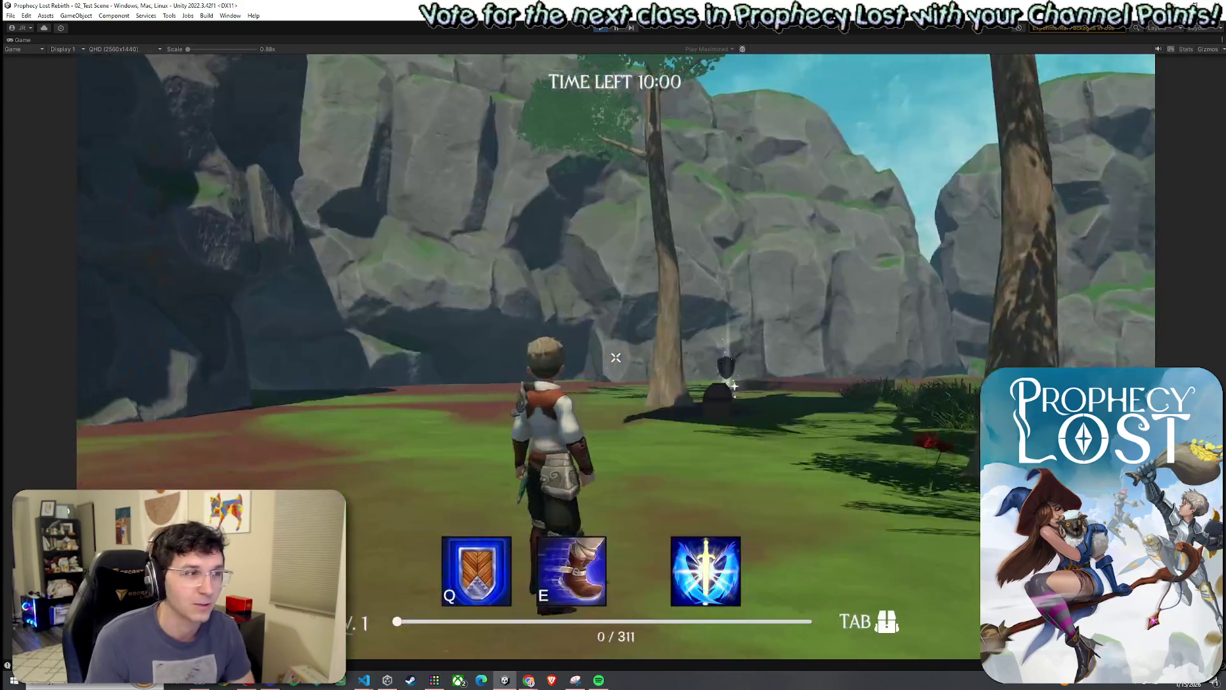
Run the character into the forest, checking the inventory and using sword, E and Q abilities.
key("w")
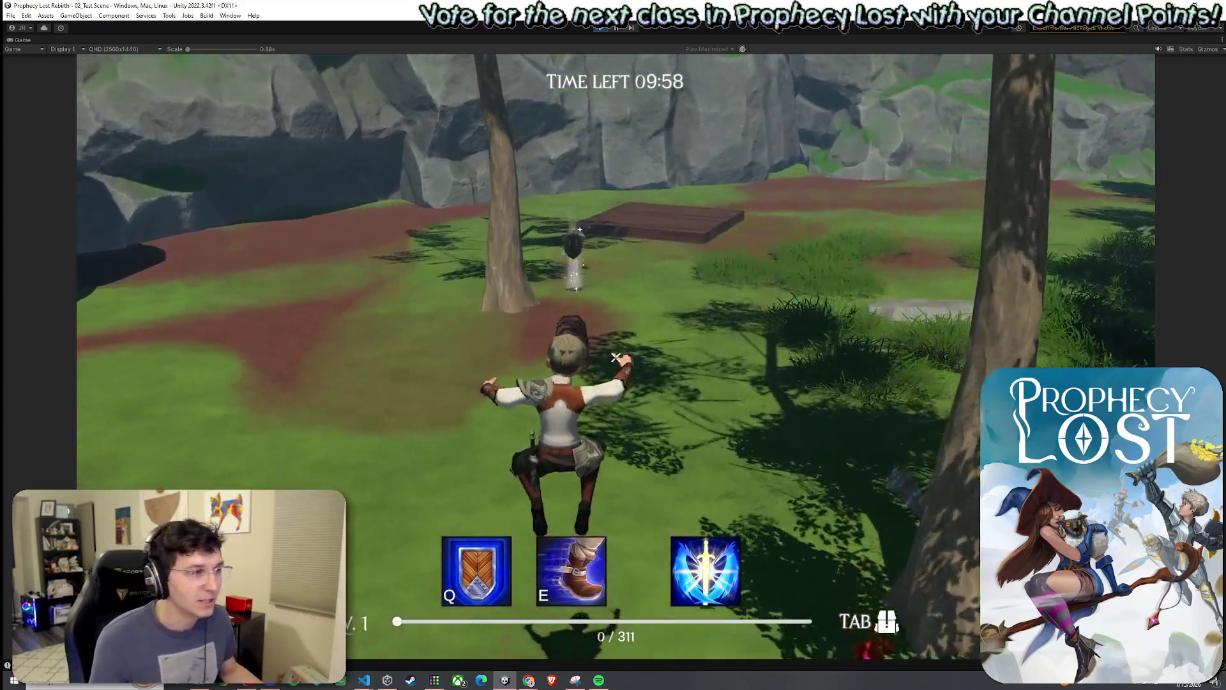
key("w")
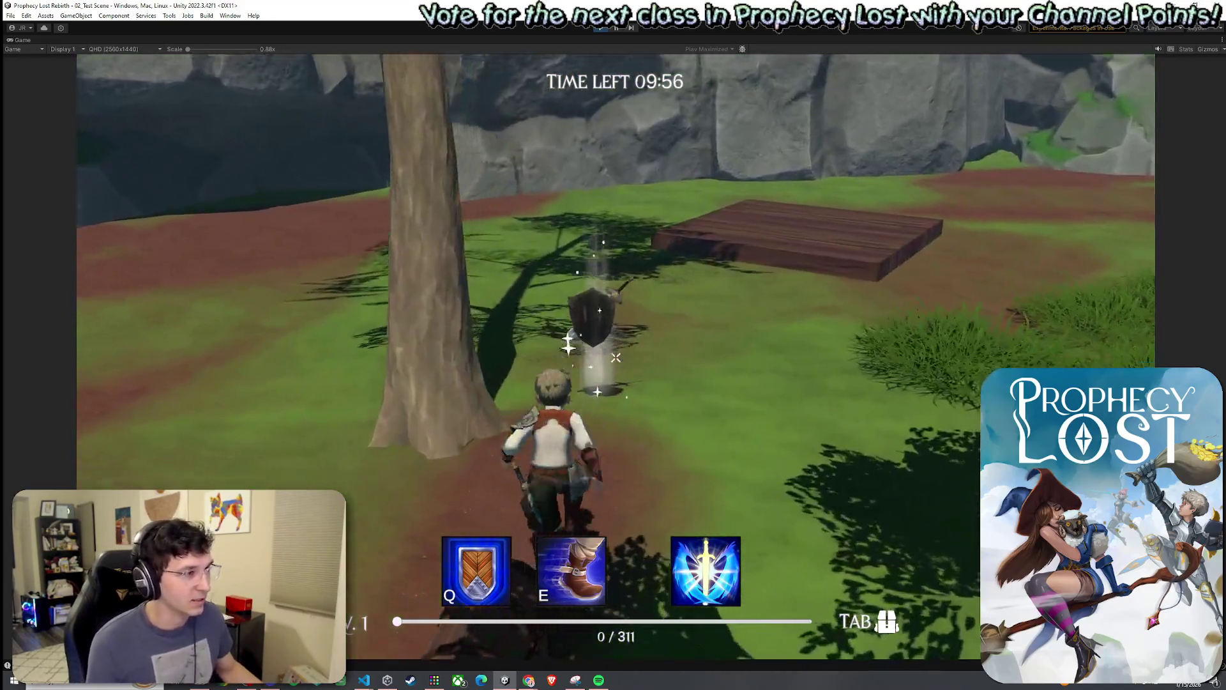
key("Tab")
key("Tab")
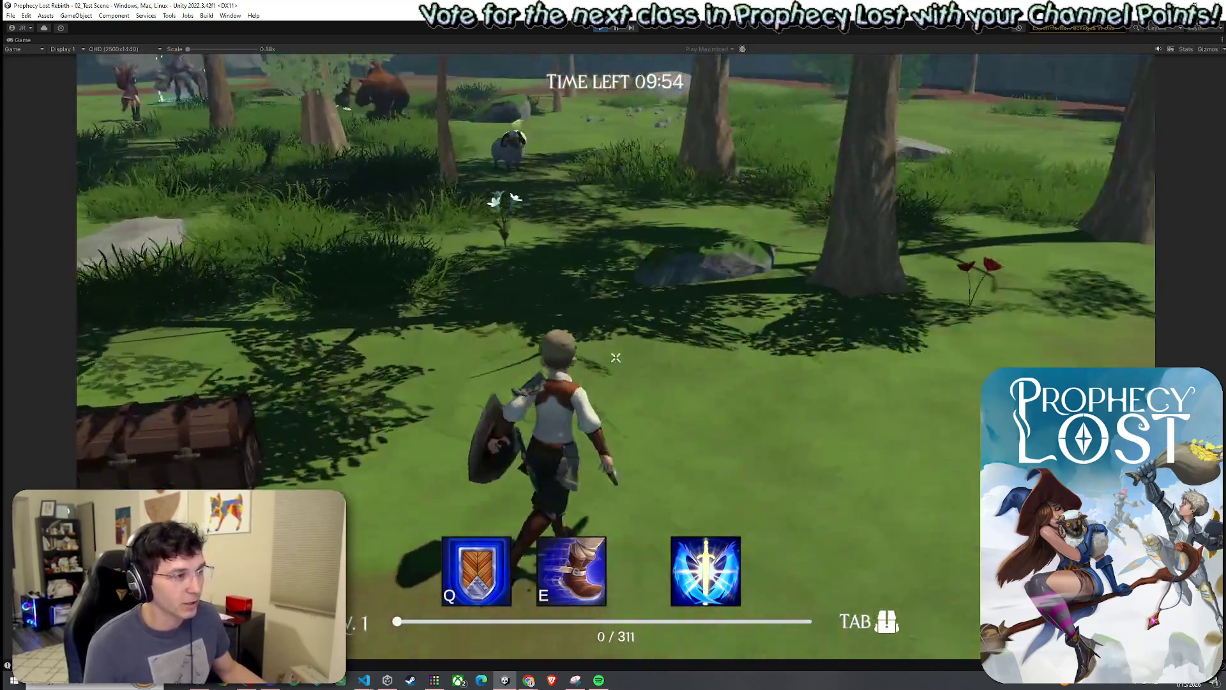
key("w")
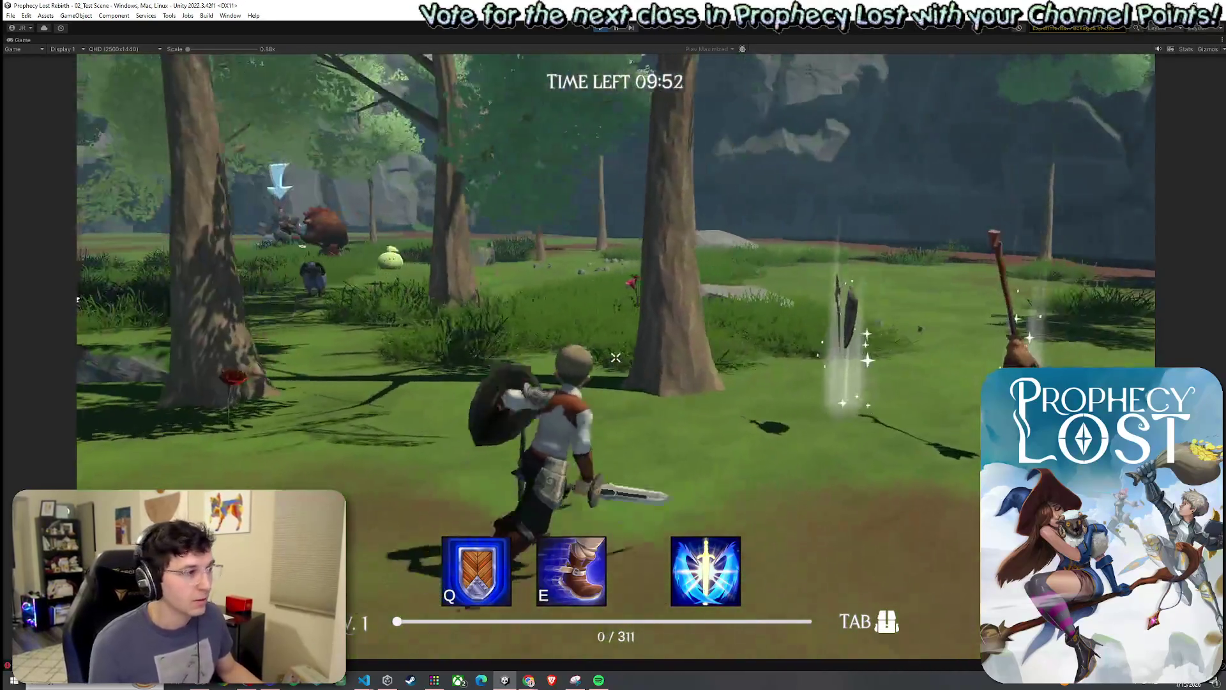
left_click(616, 358)
key("w")
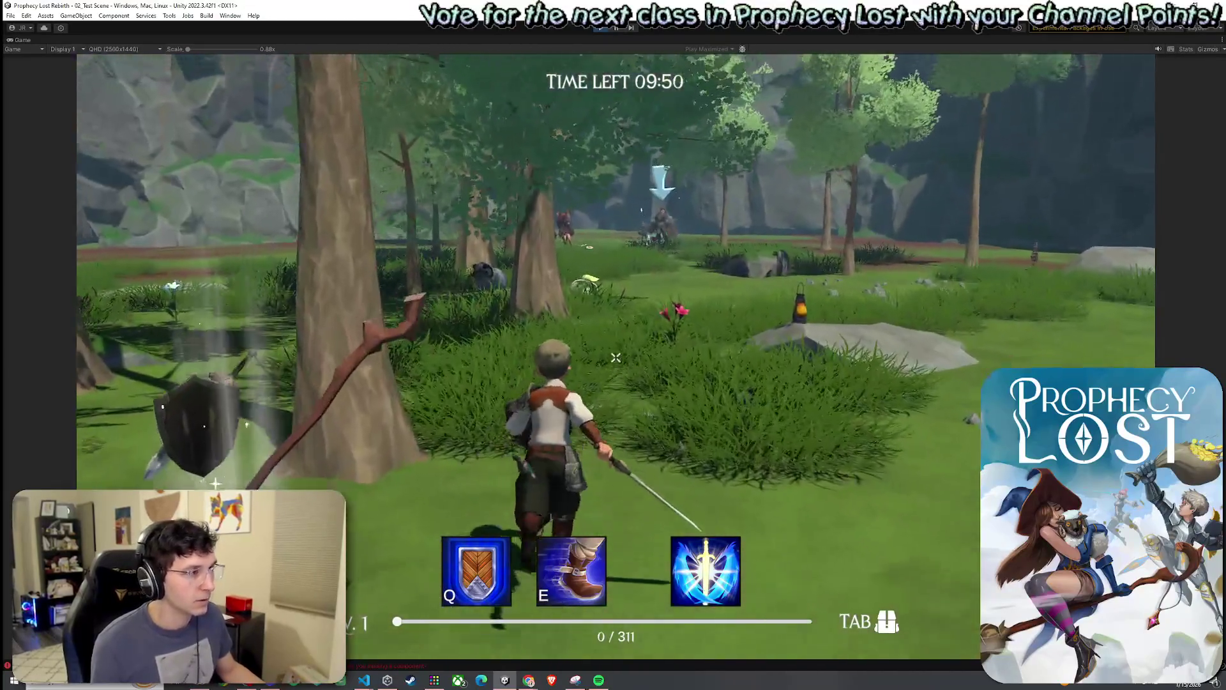
key("Tab")
key("Tab")
key("e")
key("q")
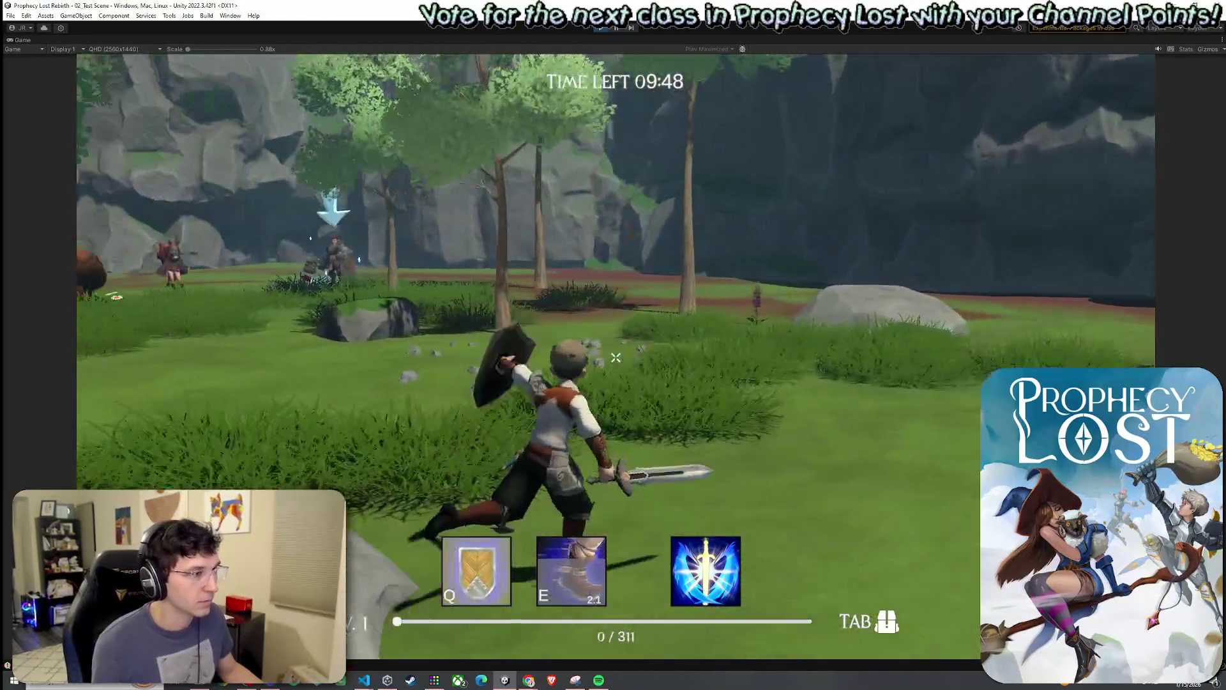
key("w")
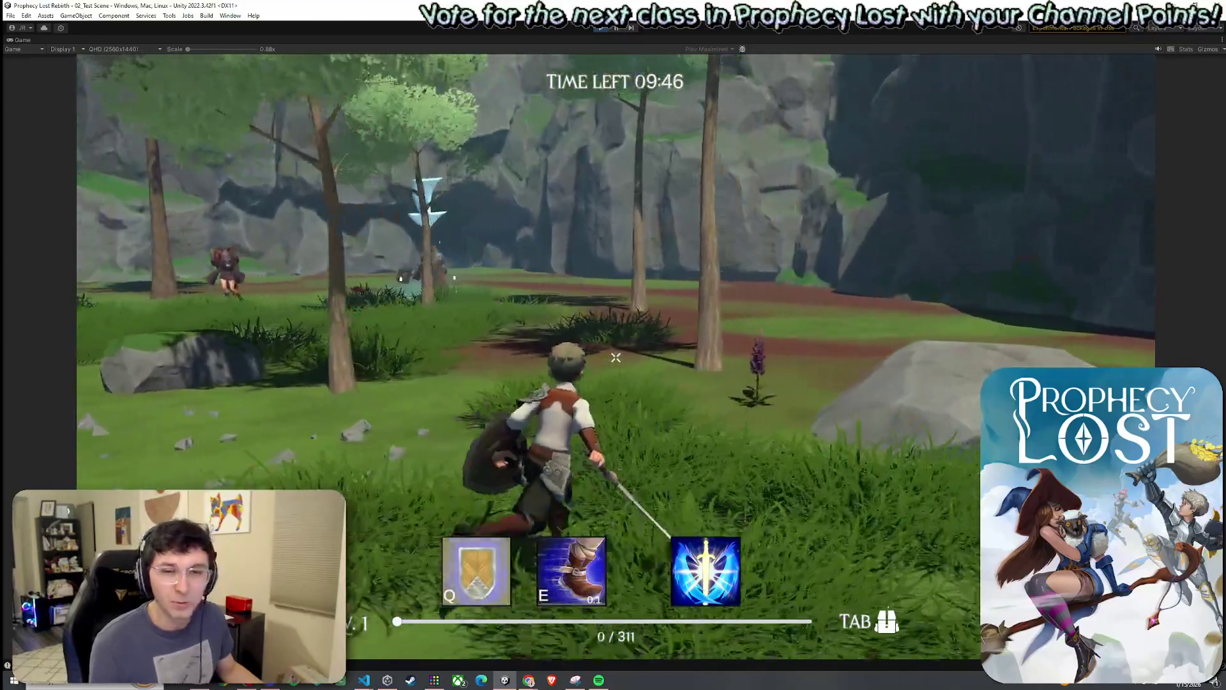
key("w")
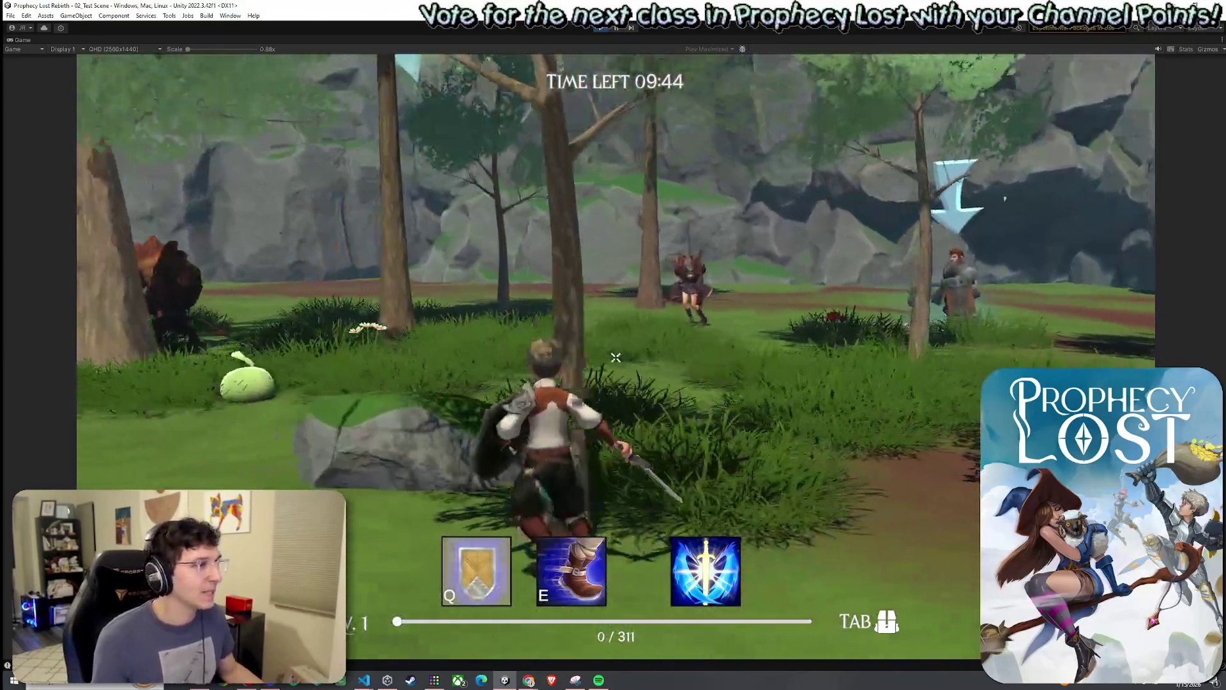
Fight the minotaur with the shield and sword abilities, then exit play mode with Ctrl+P.
key("q")
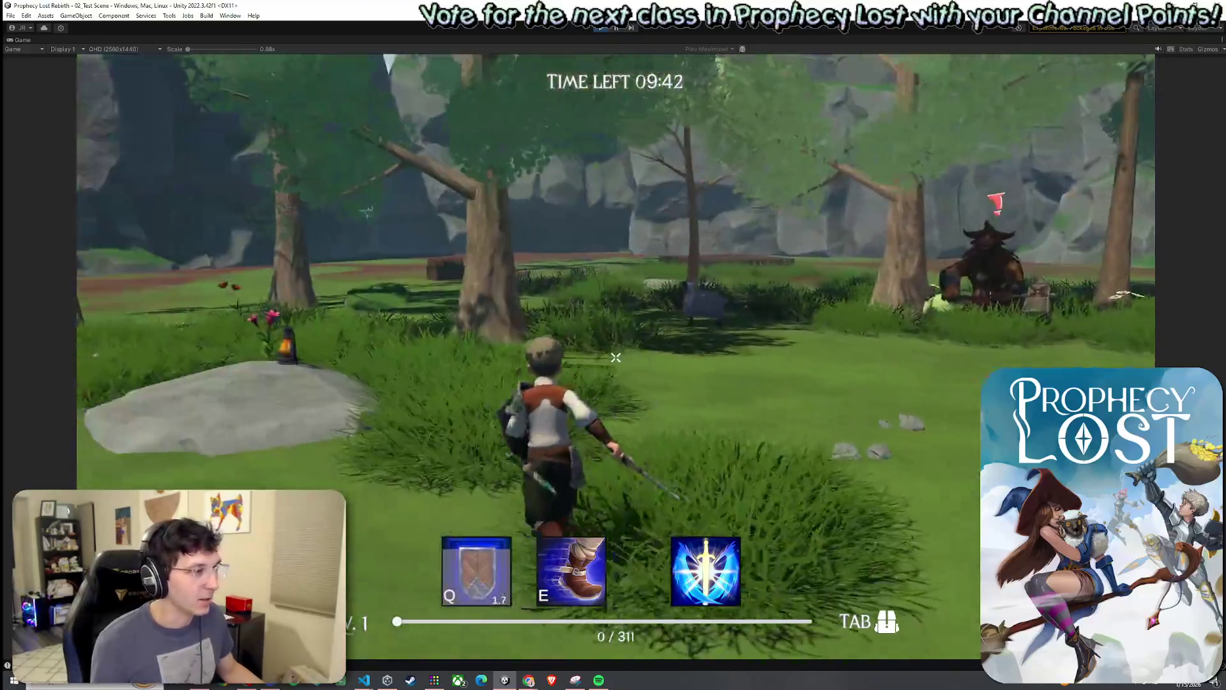
key("w")
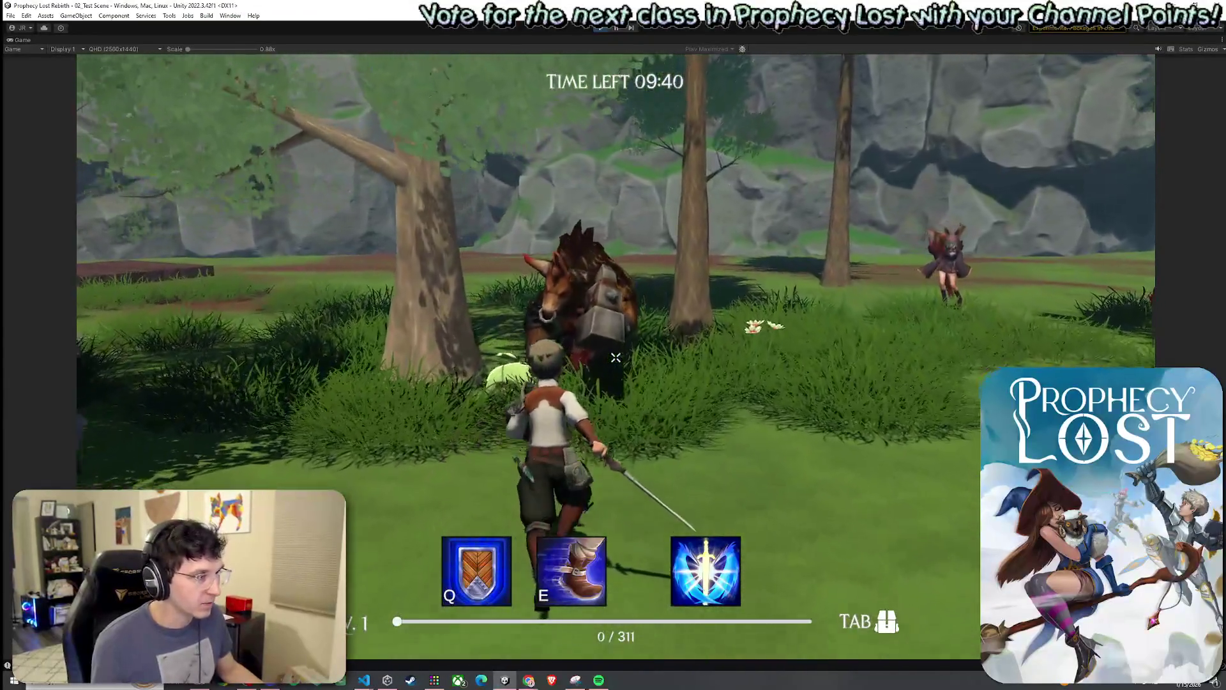
key("w")
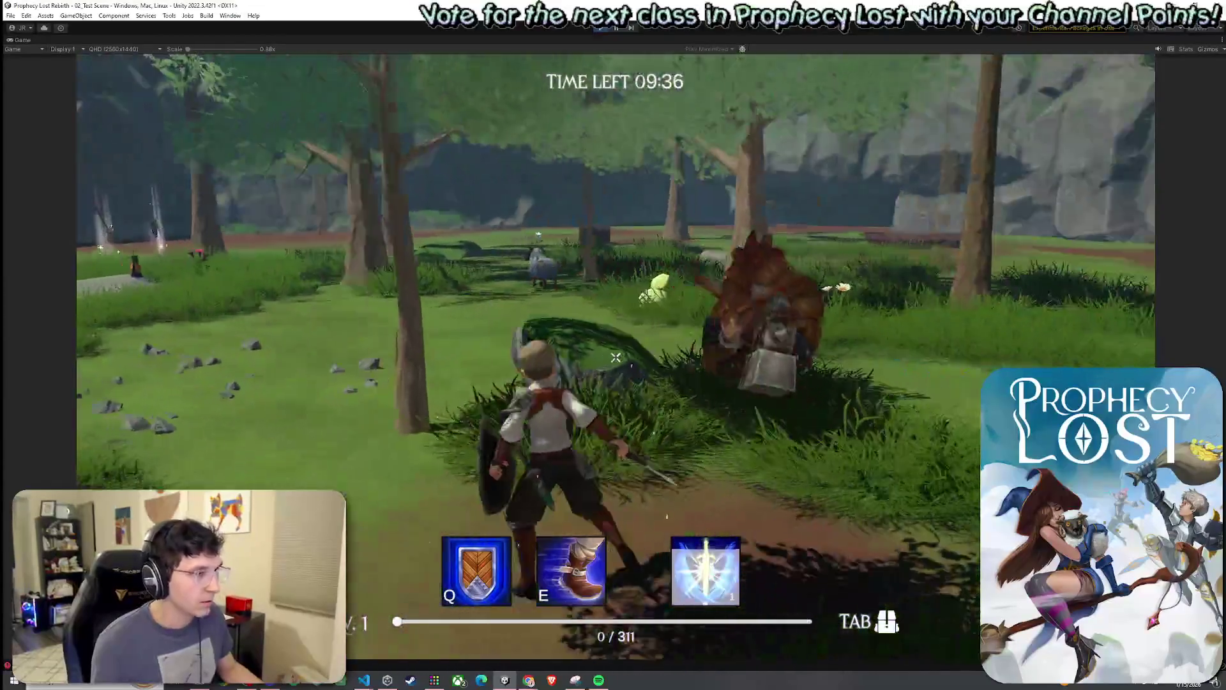
left_click(615, 358)
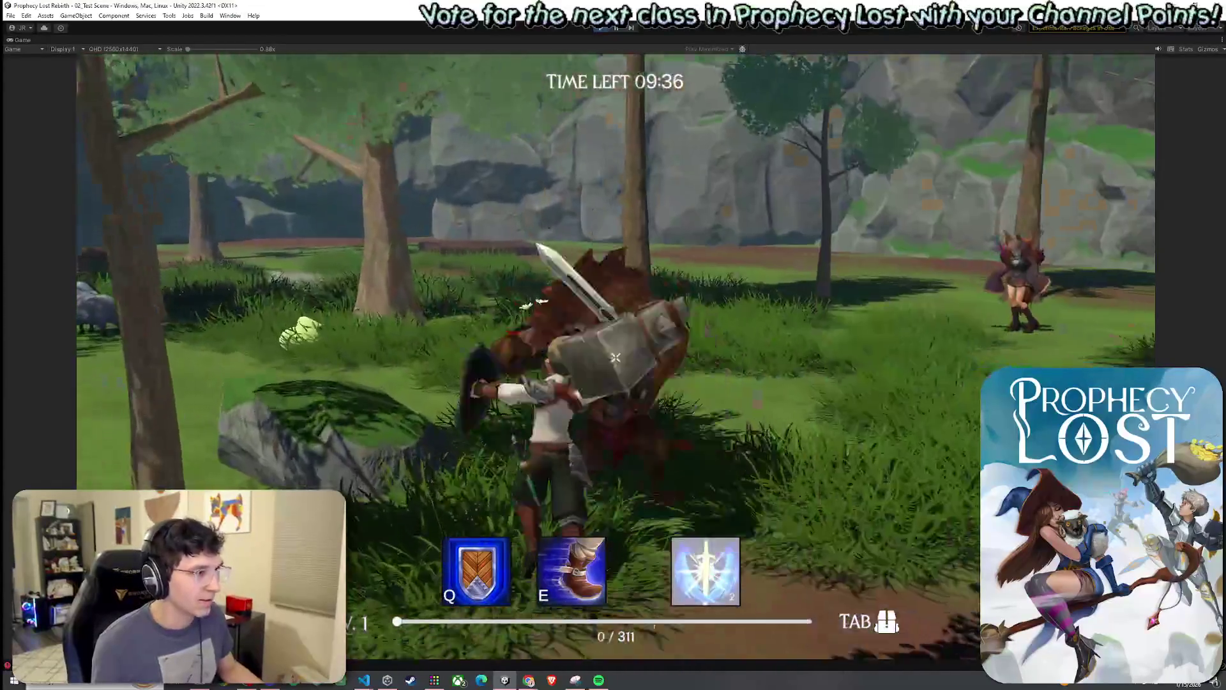
key("w")
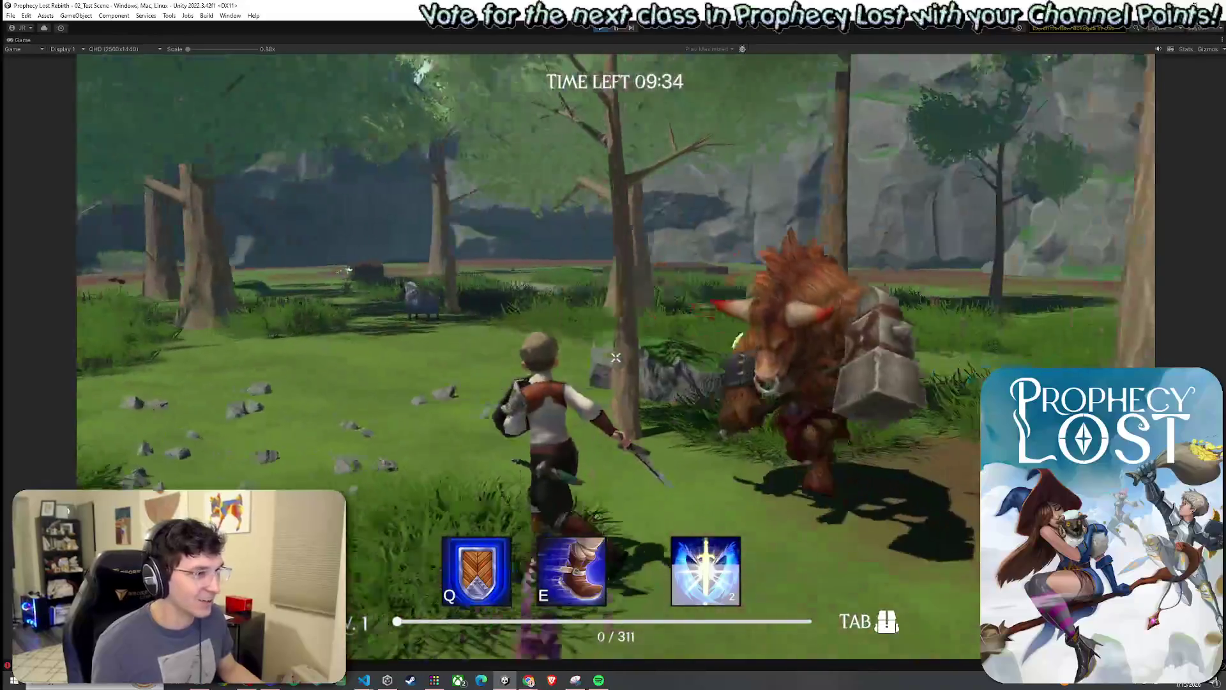
key("w")
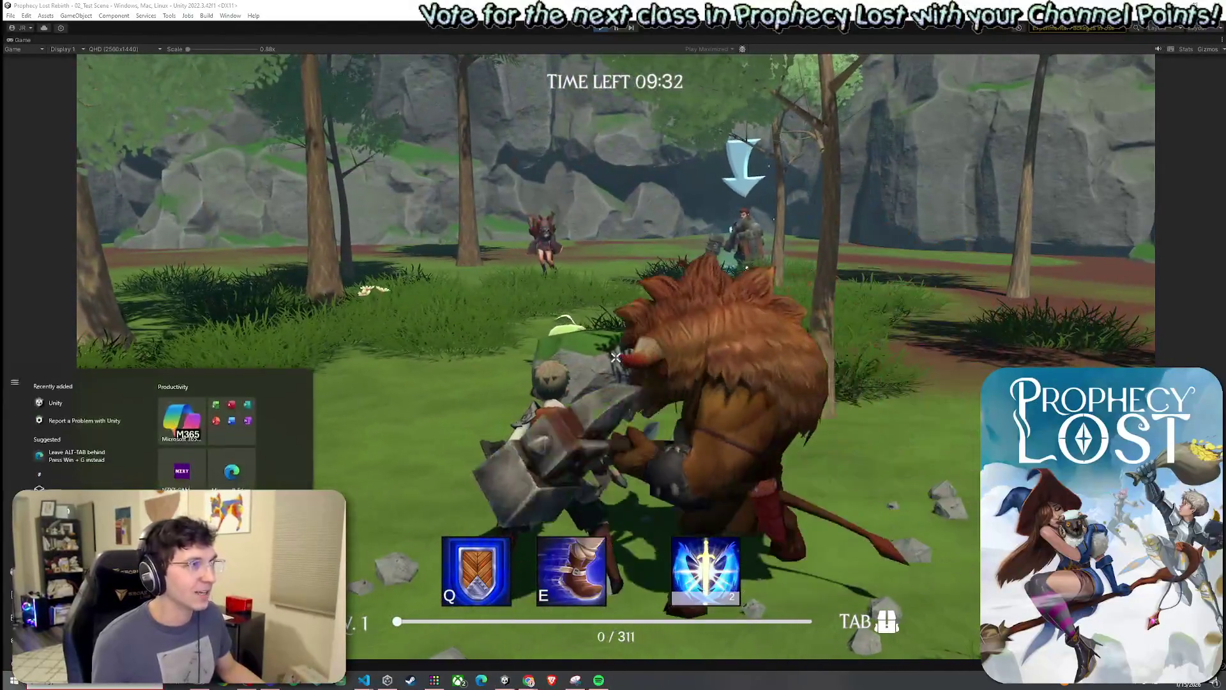
key("ctrl+p")
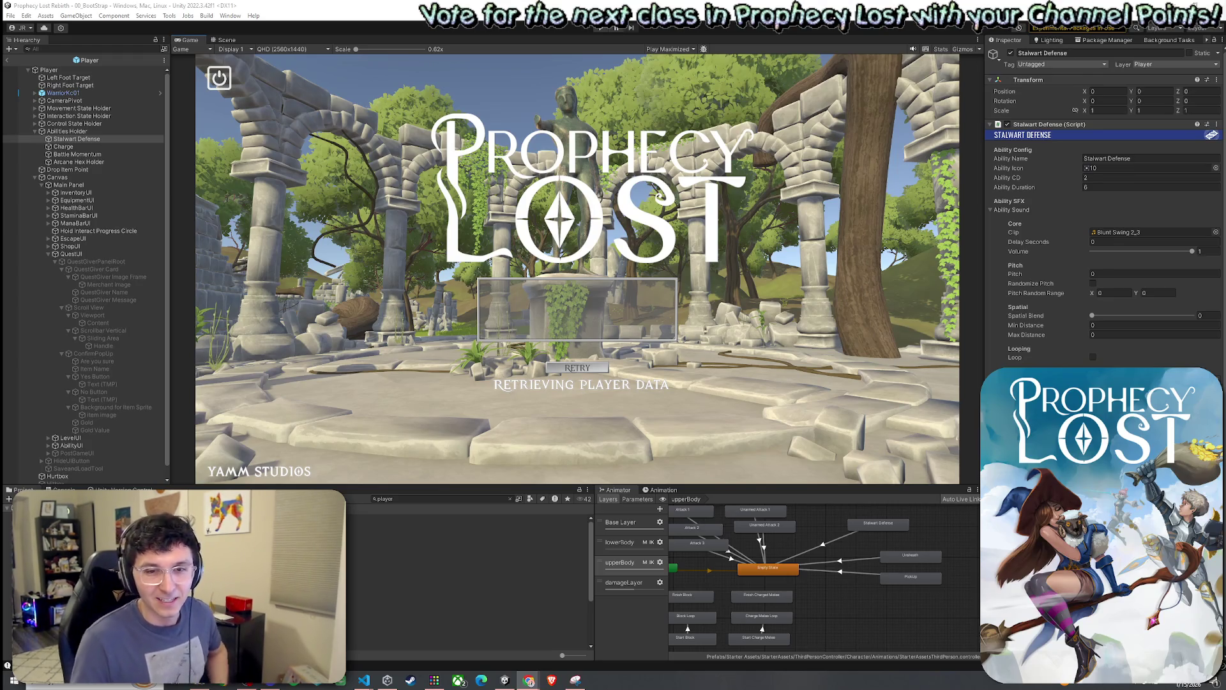
Bring Unity forward and clear the Player search in the Project panel.
left_click(85, 17)
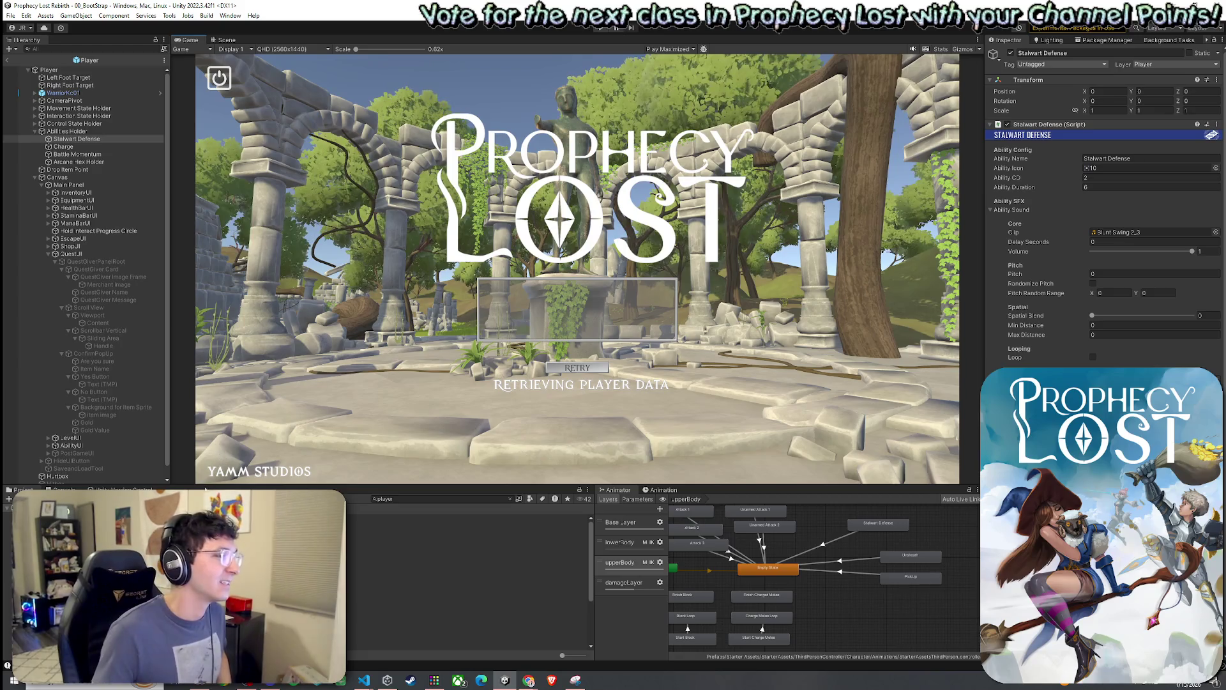
left_click(11, 15)
left_click(38, 62)
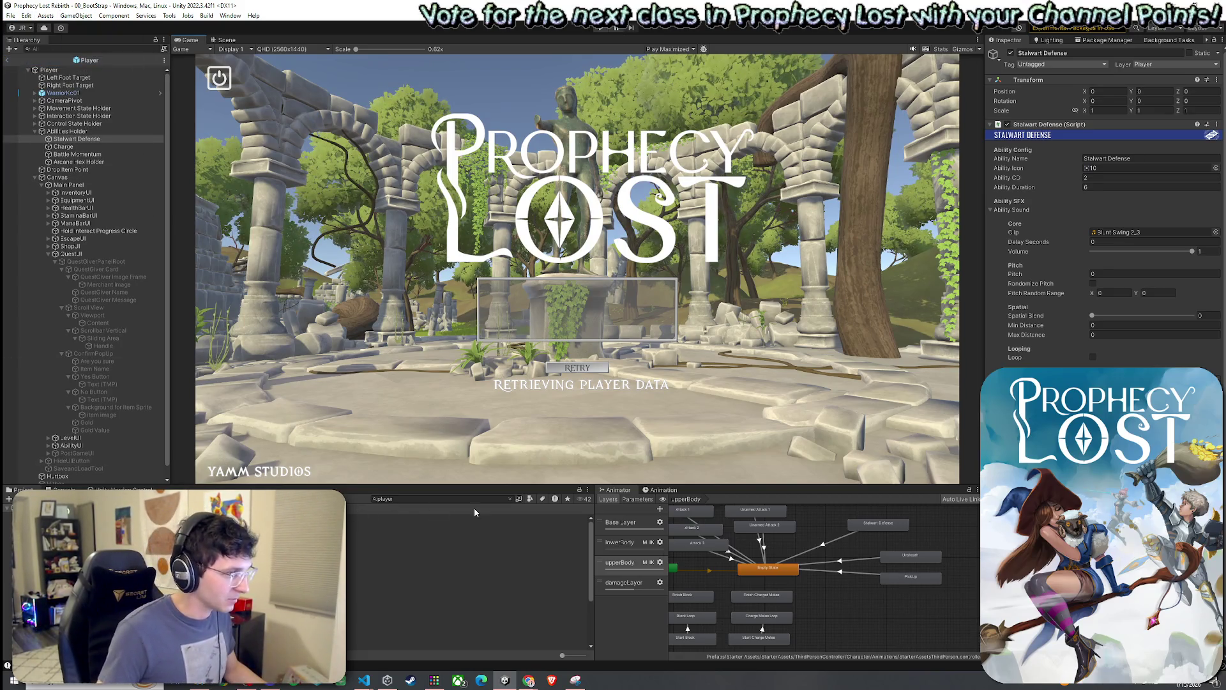
left_click(510, 499)
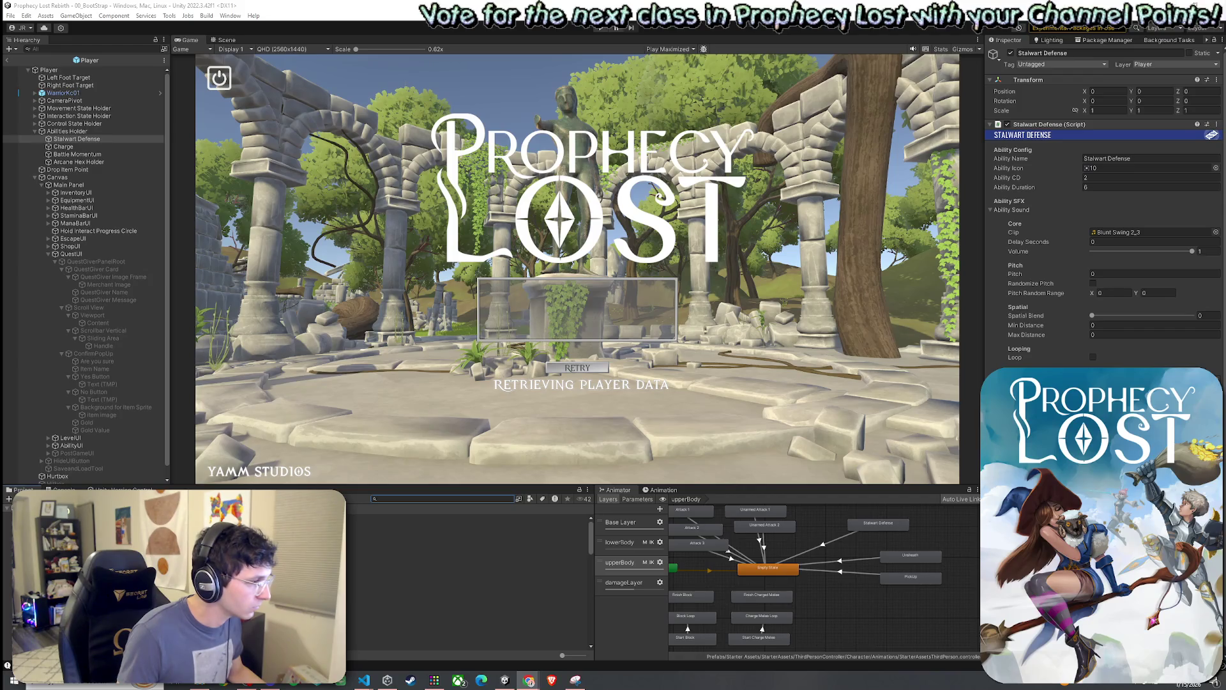
Scroll the Project panel and open the Scenes folder.
scroll(466, 575, "down", 3)
scroll(466, 574, "up", 3)
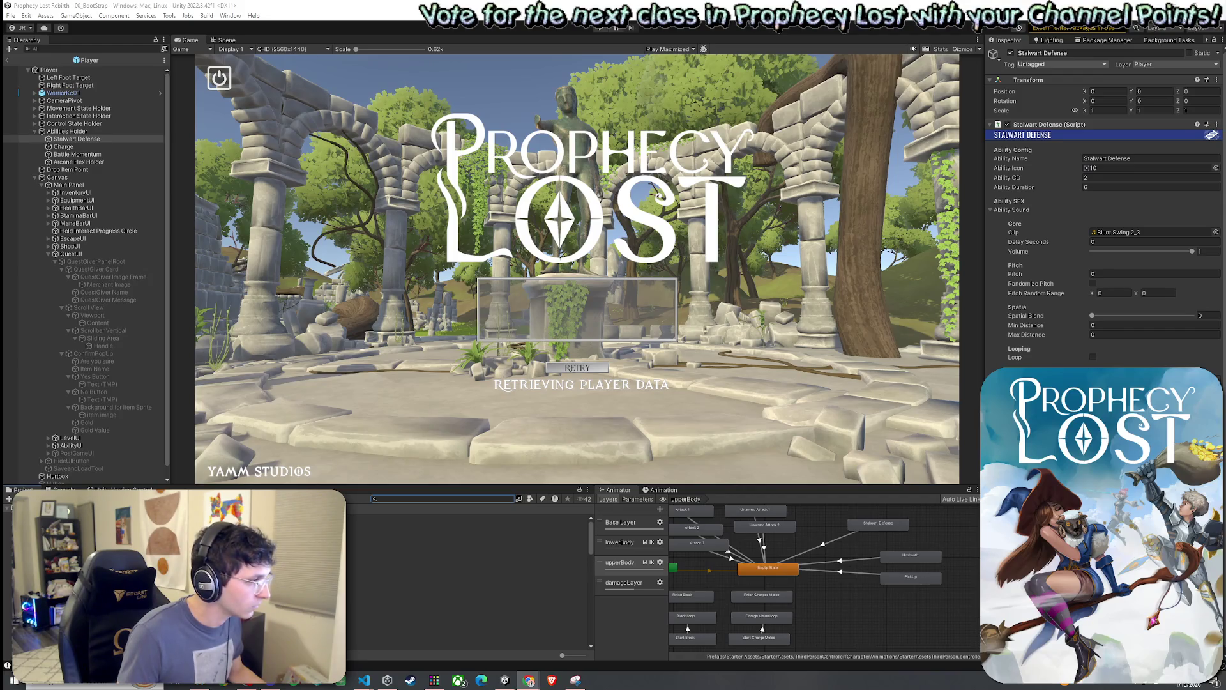
scroll(466, 575, "down", 8)
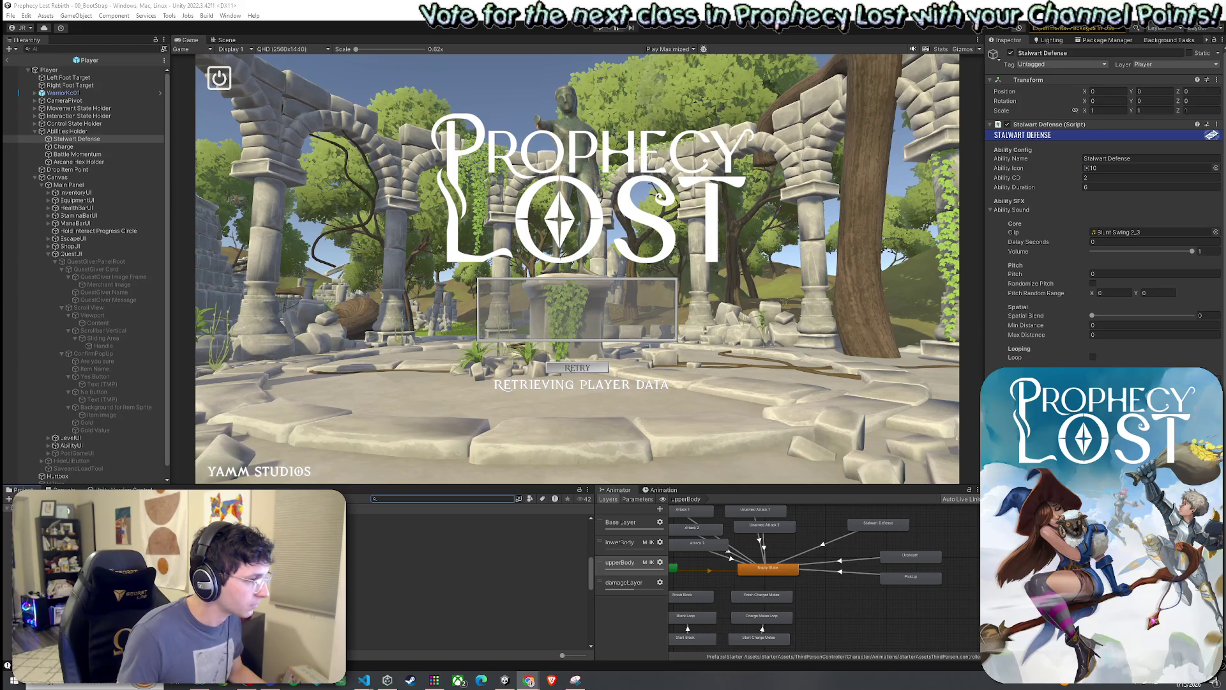
left_click(77, 542)
scroll(466, 575, "up", 5)
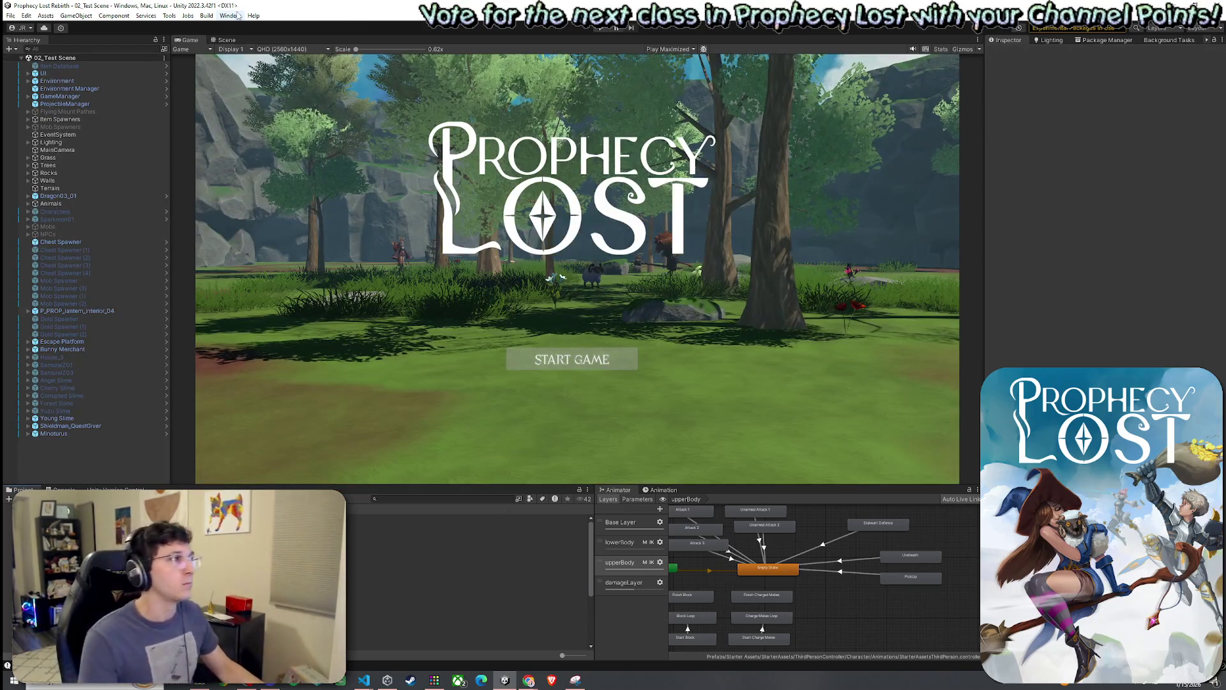
Switch to the Scene view and fly the camera to the minotaur clearing.
left_click(146, 16)
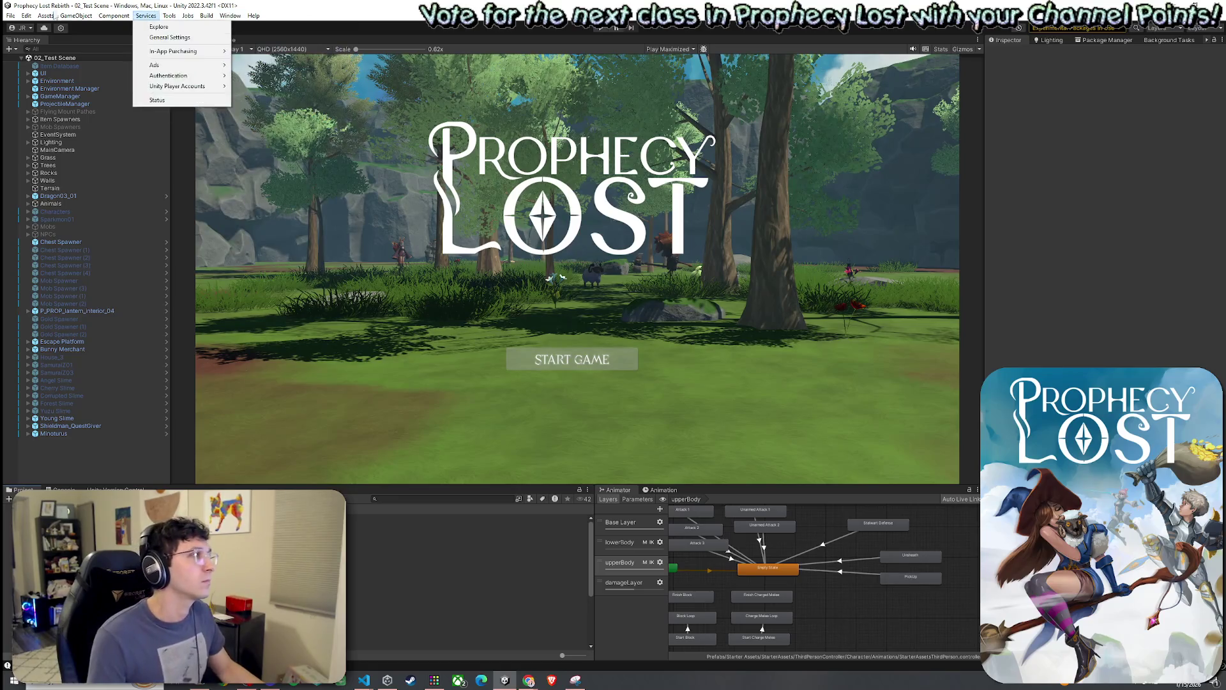
left_click(28, 62)
left_click(225, 39)
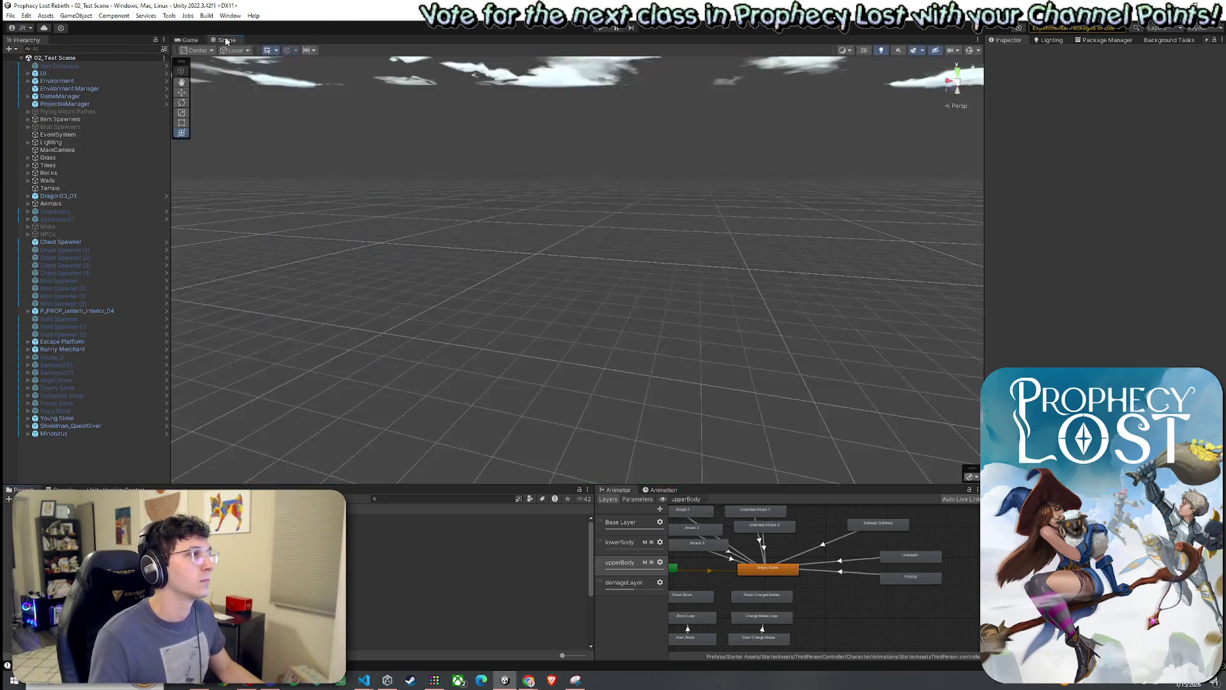
double_click(47, 157)
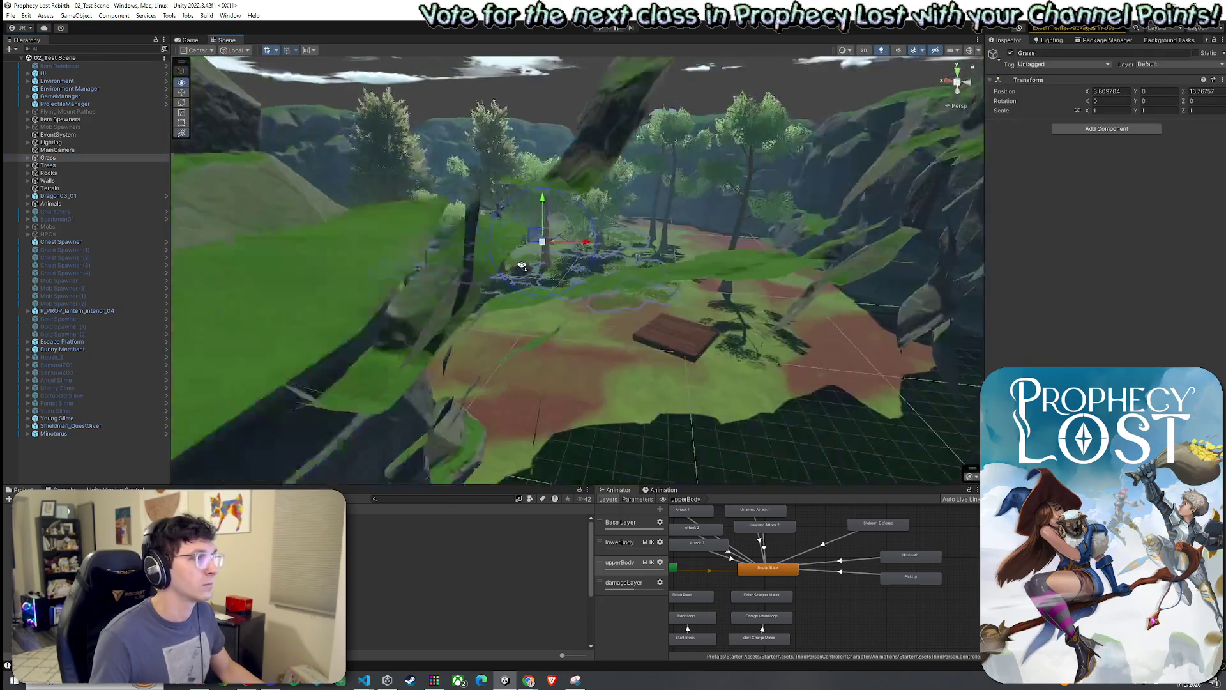
key("w")
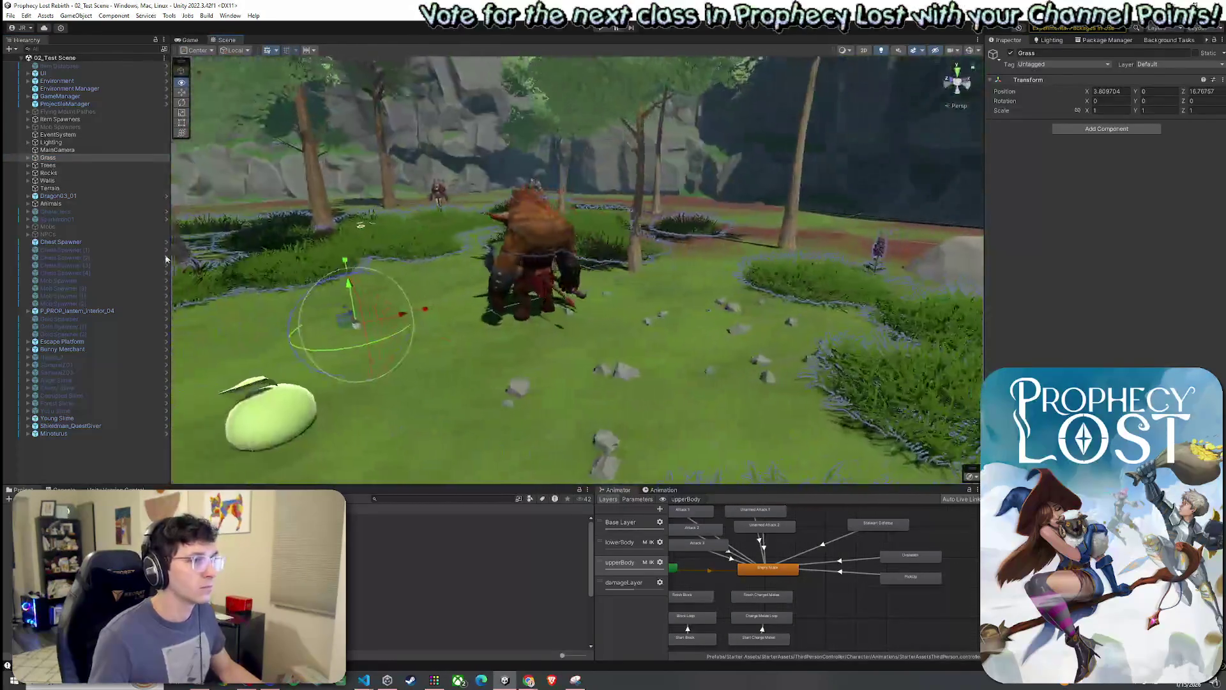
Select and deactivate Minoturus, then move to the Mob Prefabs folder.
left_click(450, 256)
key("f")
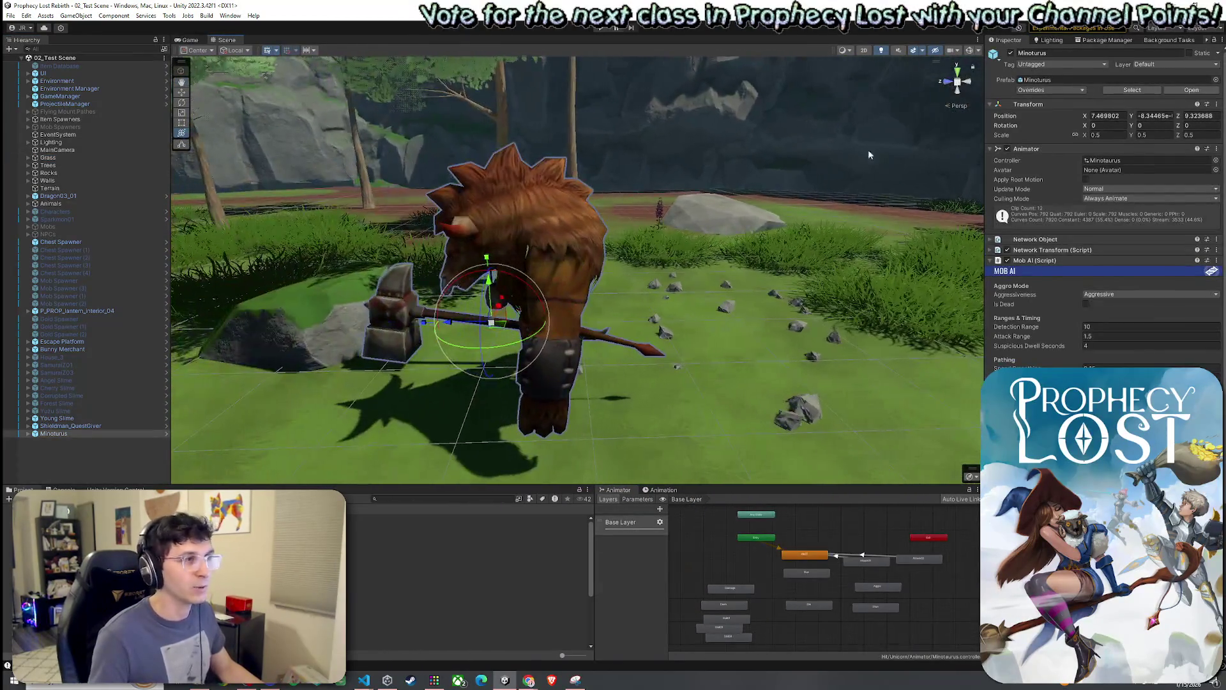
left_click(1010, 53)
left_click(10, 16)
left_click(30, 63)
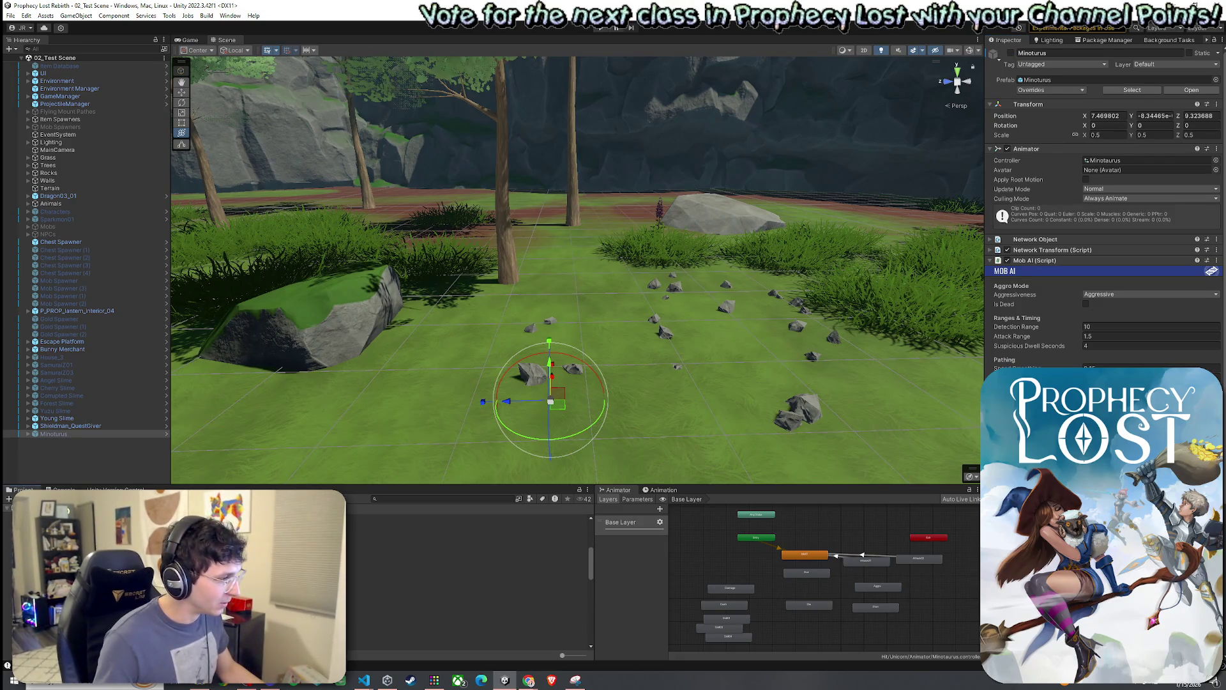
key("ctrl+z")
key("Down")
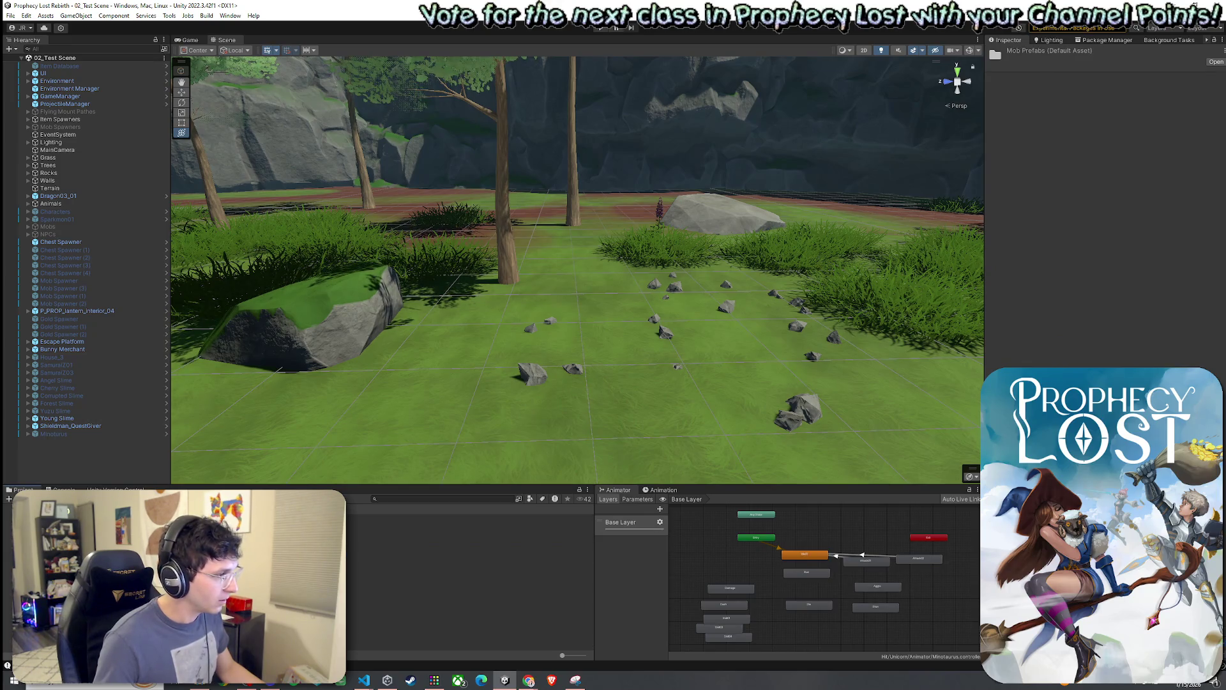
Drag the Forest Slime prefab onto the clearing and frame it for a closer look.
left_click_drag(383, 540, 519, 415)
key("f")
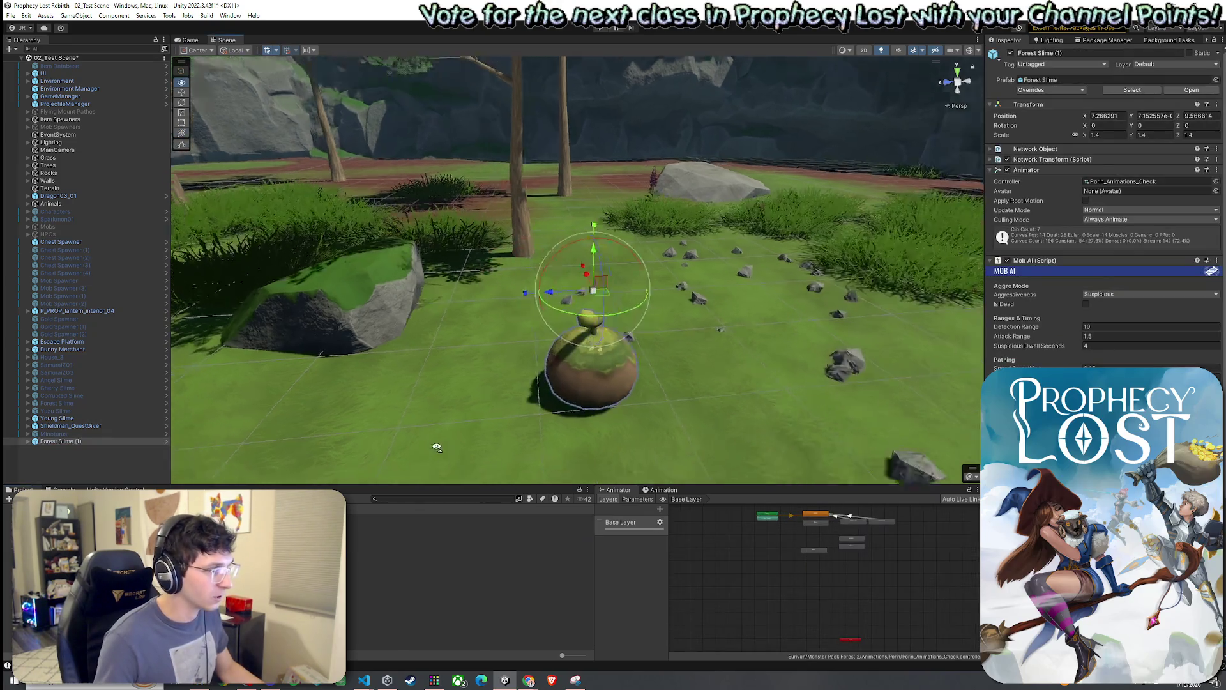
left_click_drag(719, 479, 664, 476)
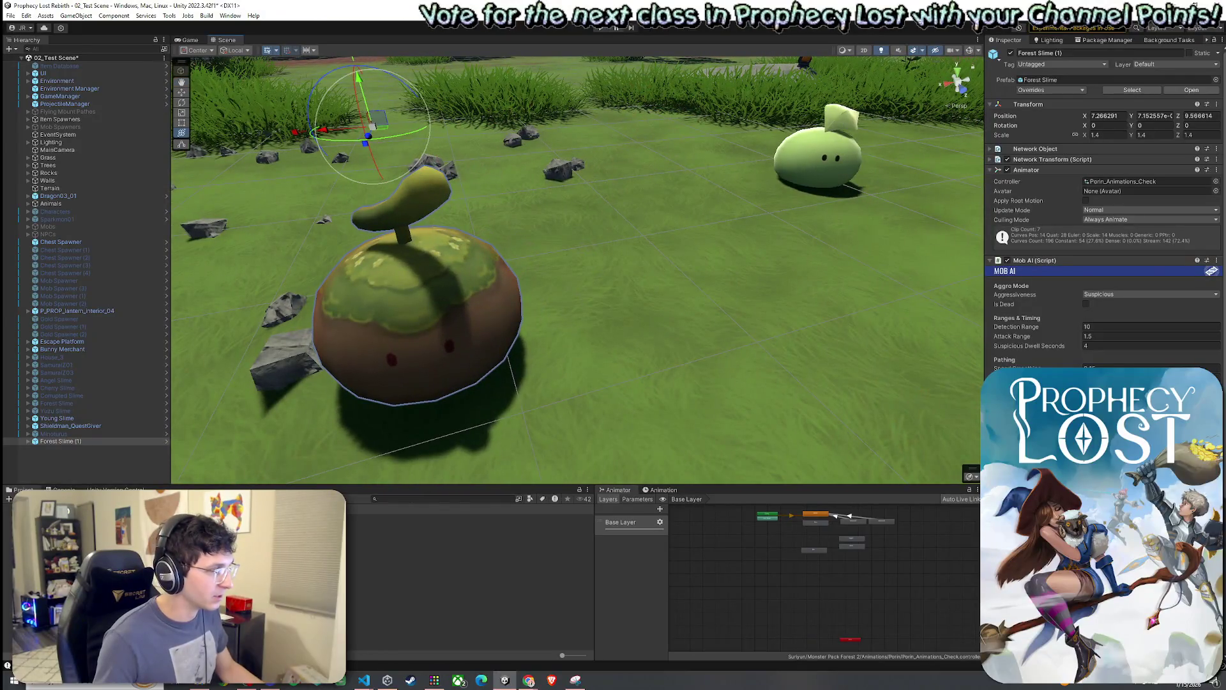
scroll(1103, 211, "down", 5)
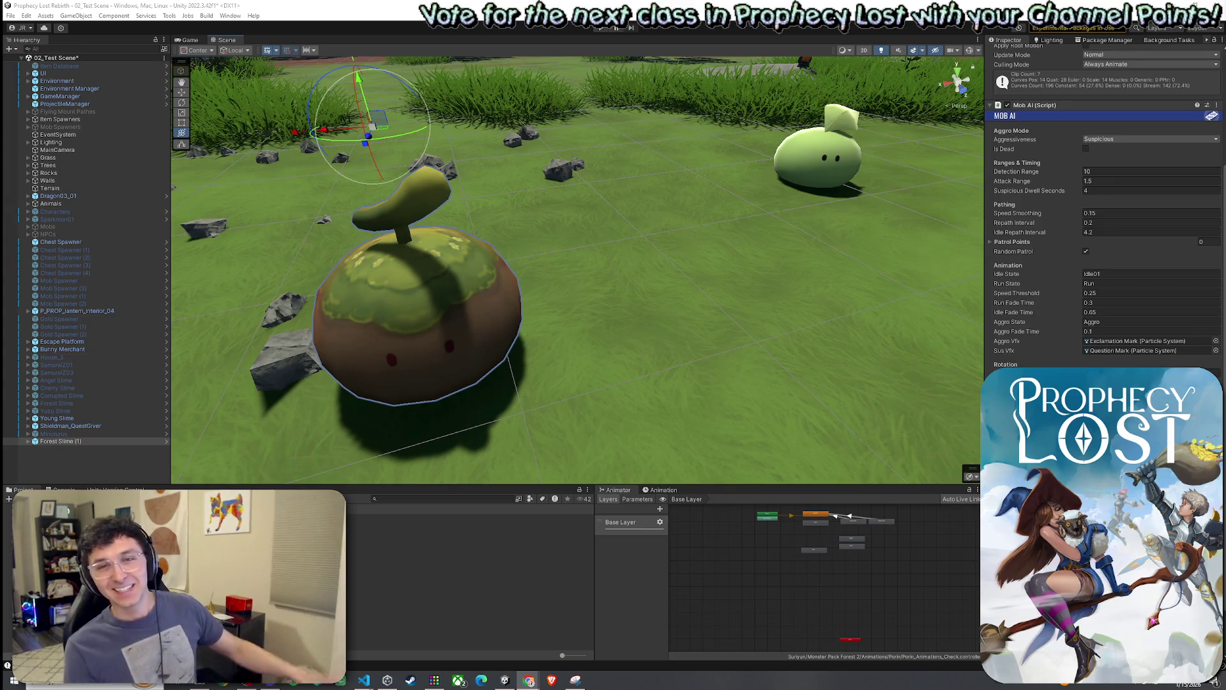
left_click(10, 15)
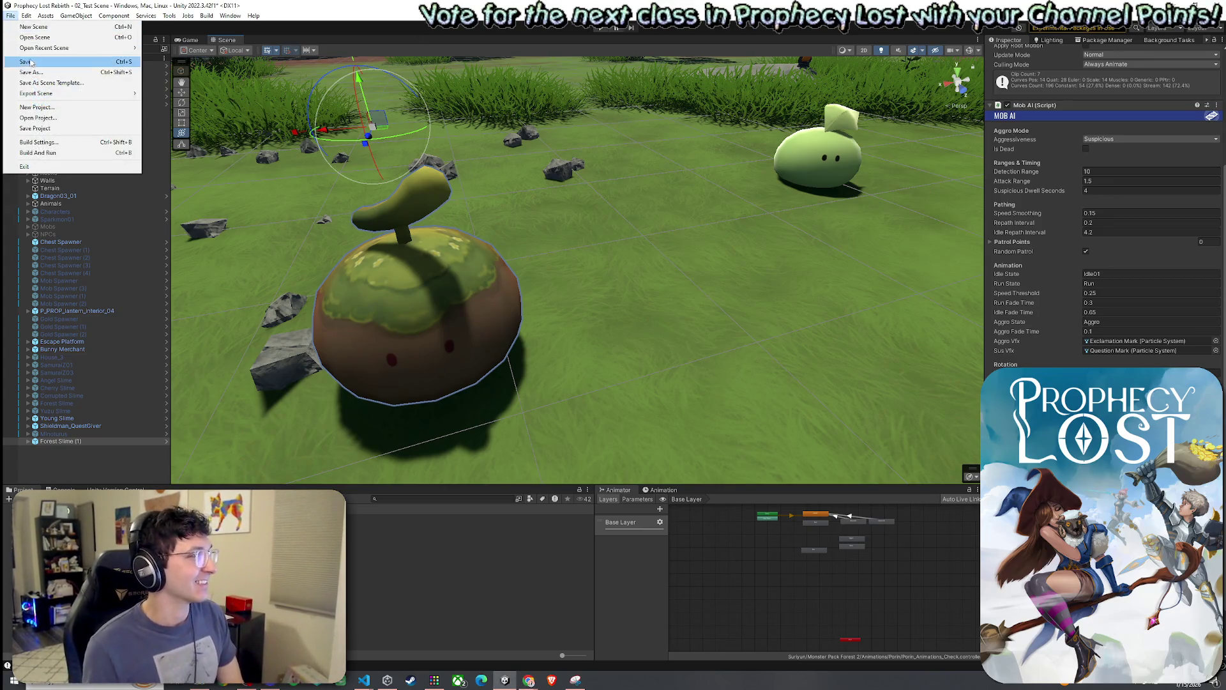
Save 02_Test Scene from the File menu and review Forest Slime (1)'s Mob AI settings.
left_click(29, 61)
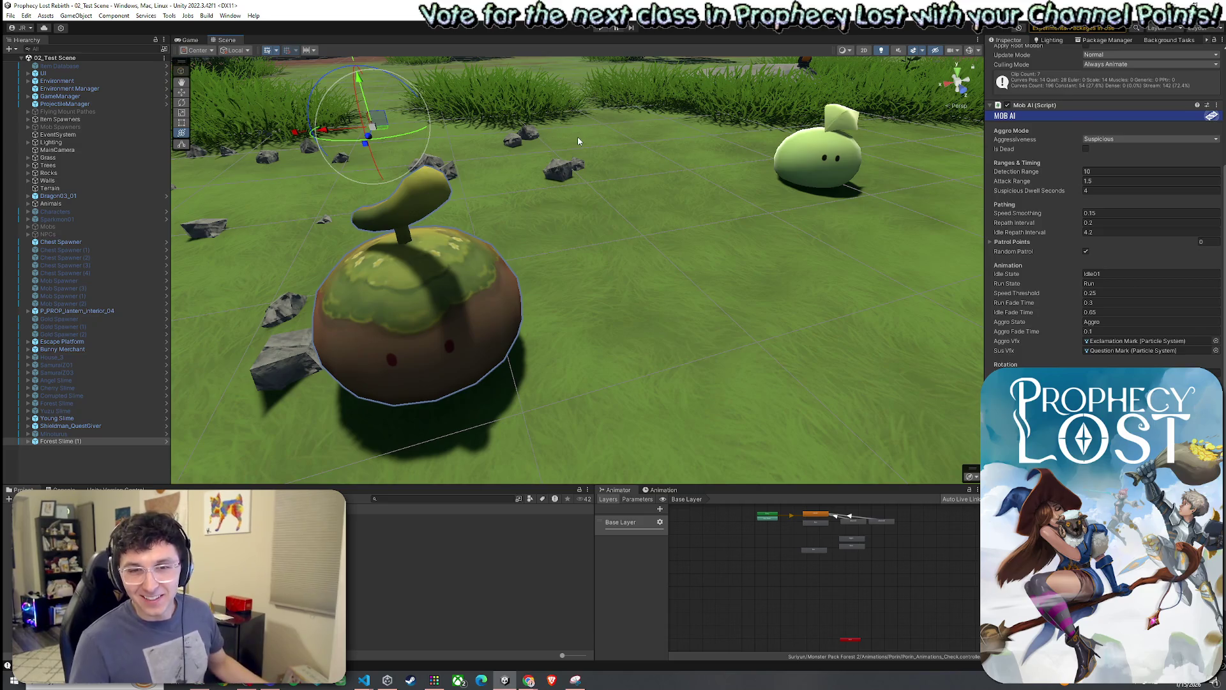
key("alt+Tab")
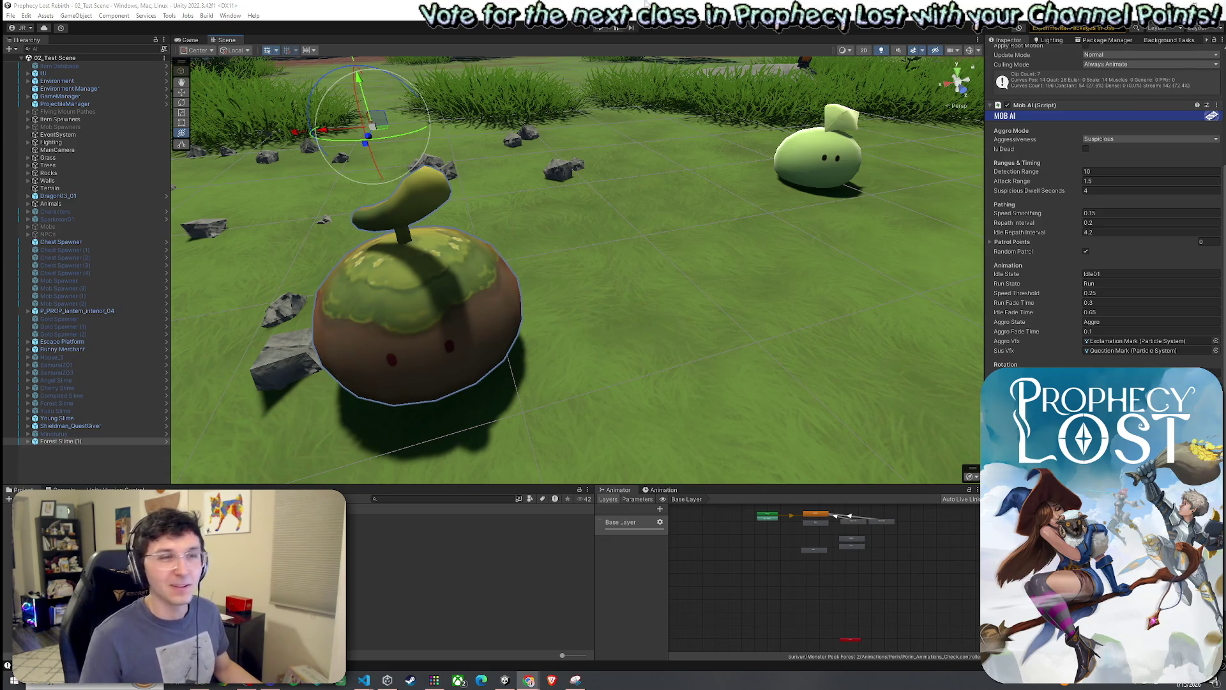
left_click(12, 16)
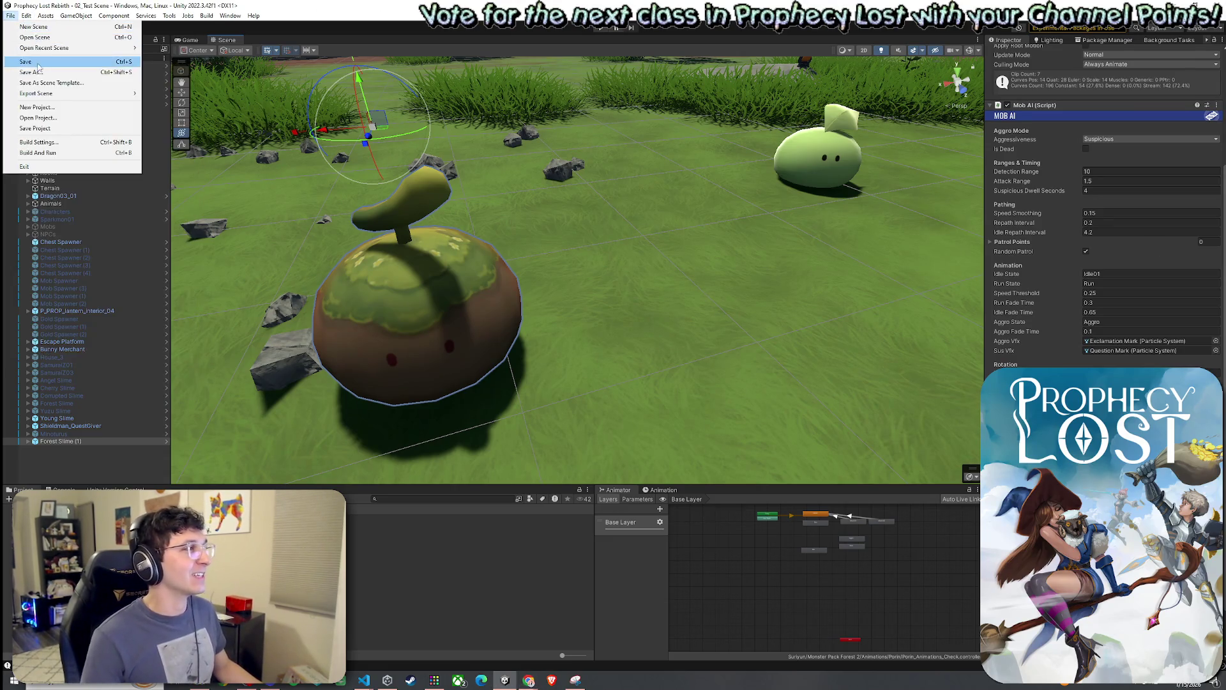
left_click(383, 5)
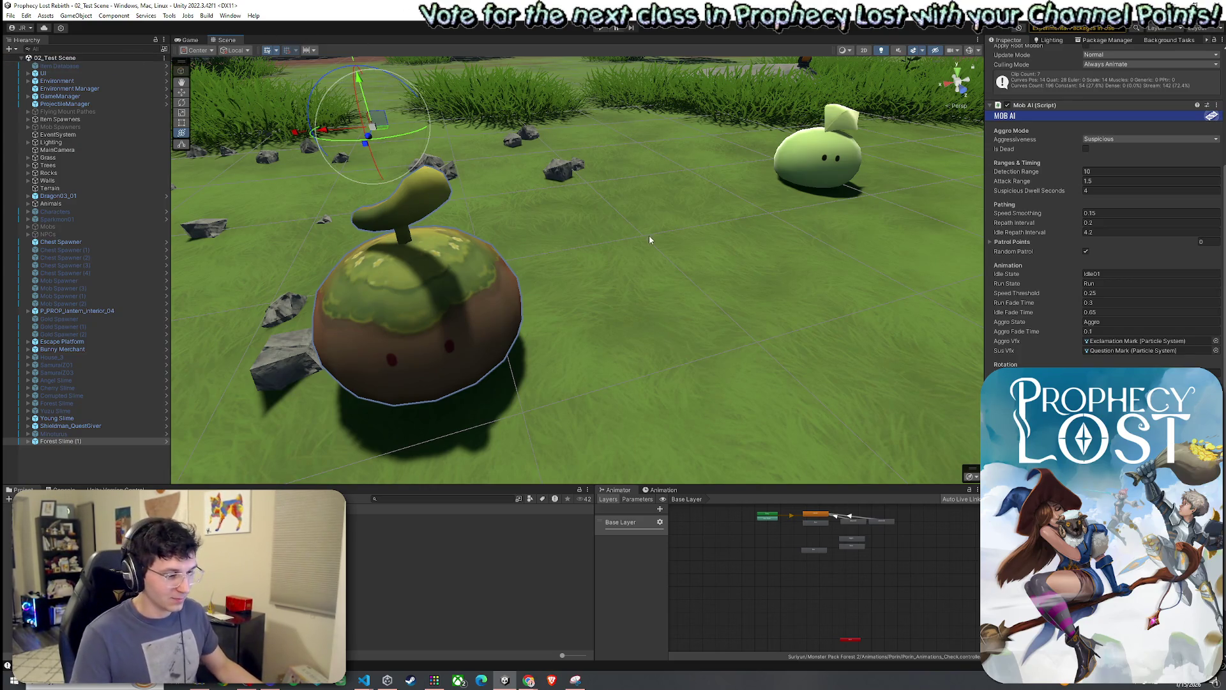
scroll(398, 120, "down", 10)
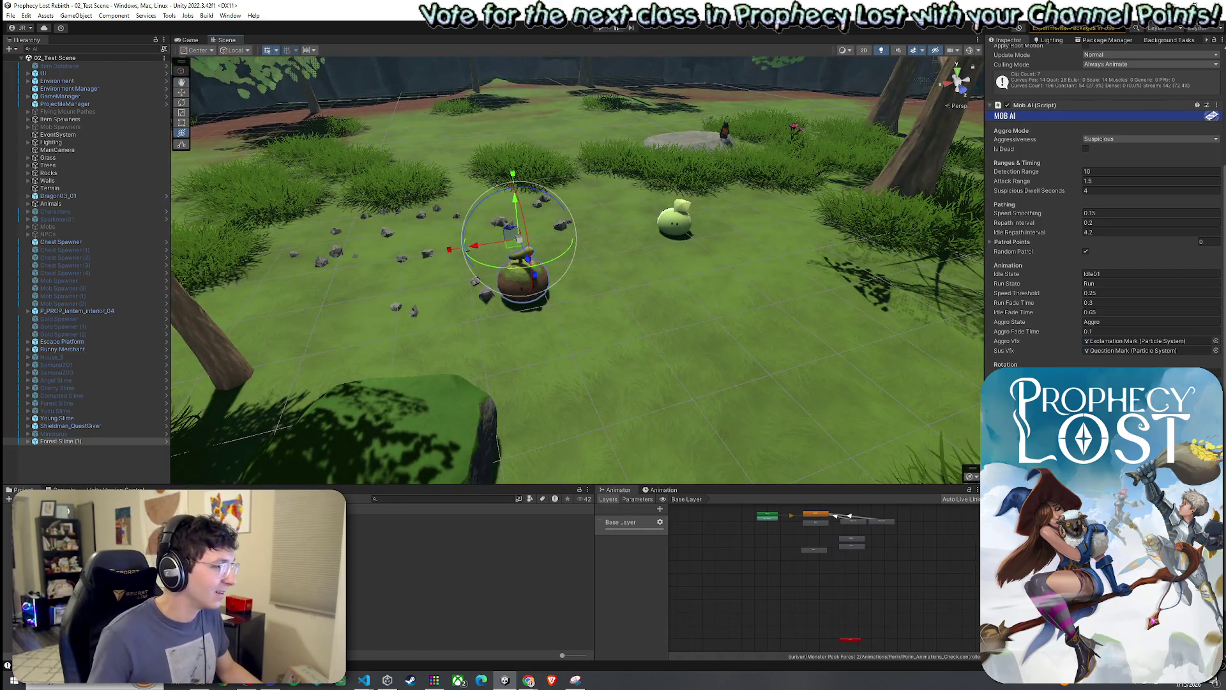
scroll(1105, 211, "down", 3)
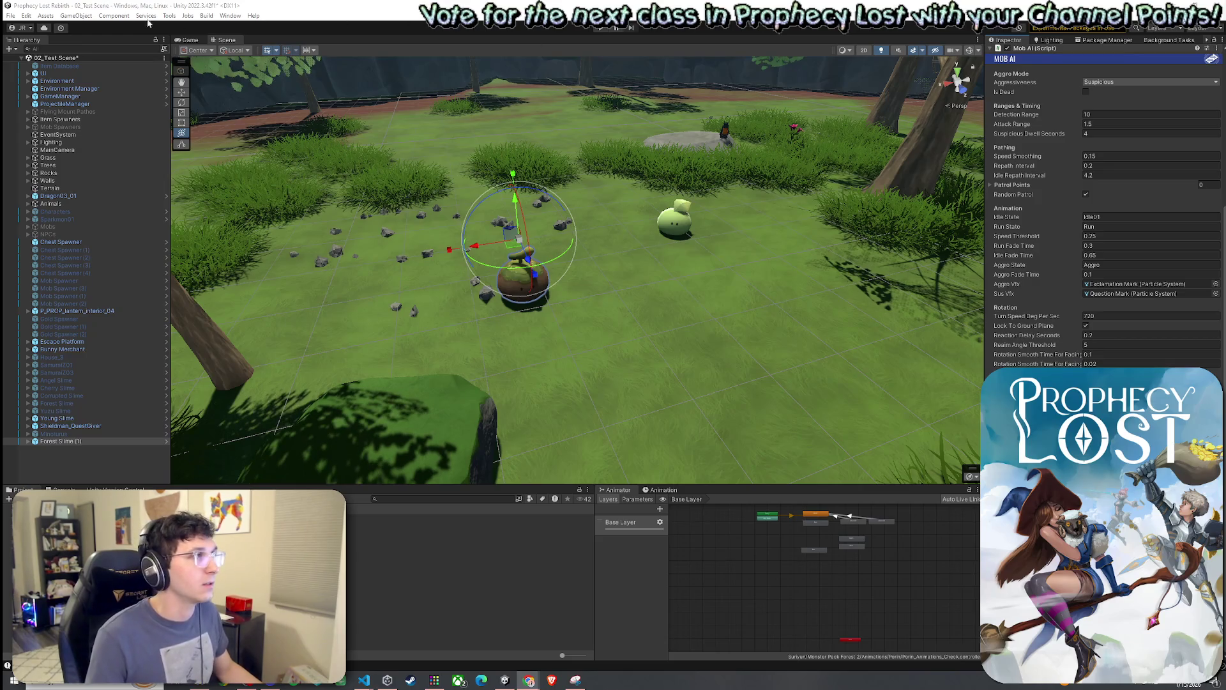
Save the 02_Test Scene from the File menu.
left_click(10, 15)
left_click(29, 61)
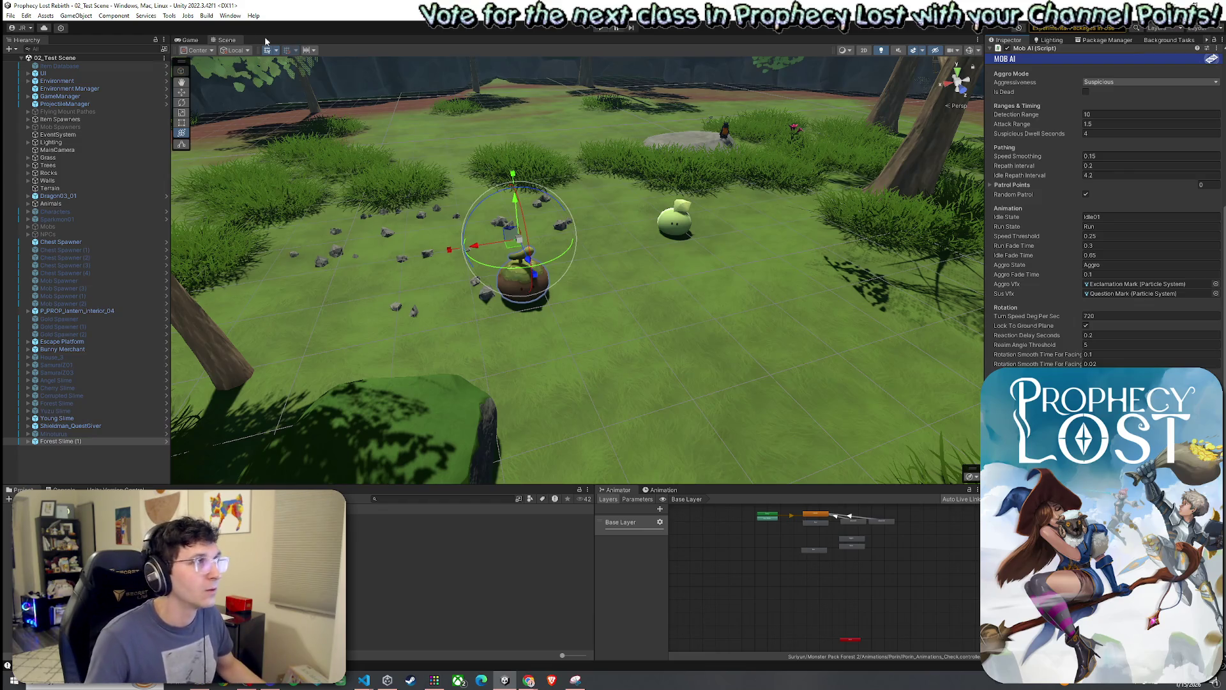
left_click(10, 15)
left_click(38, 62)
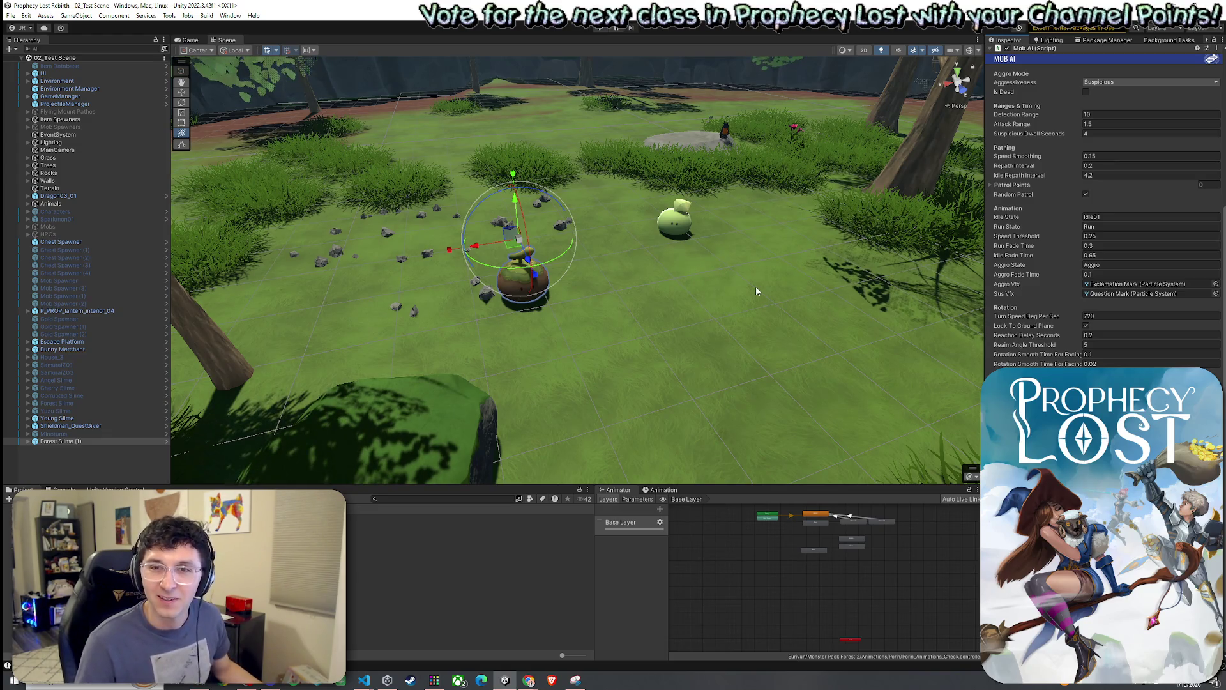
left_click(10, 16)
left_click(10, 16)
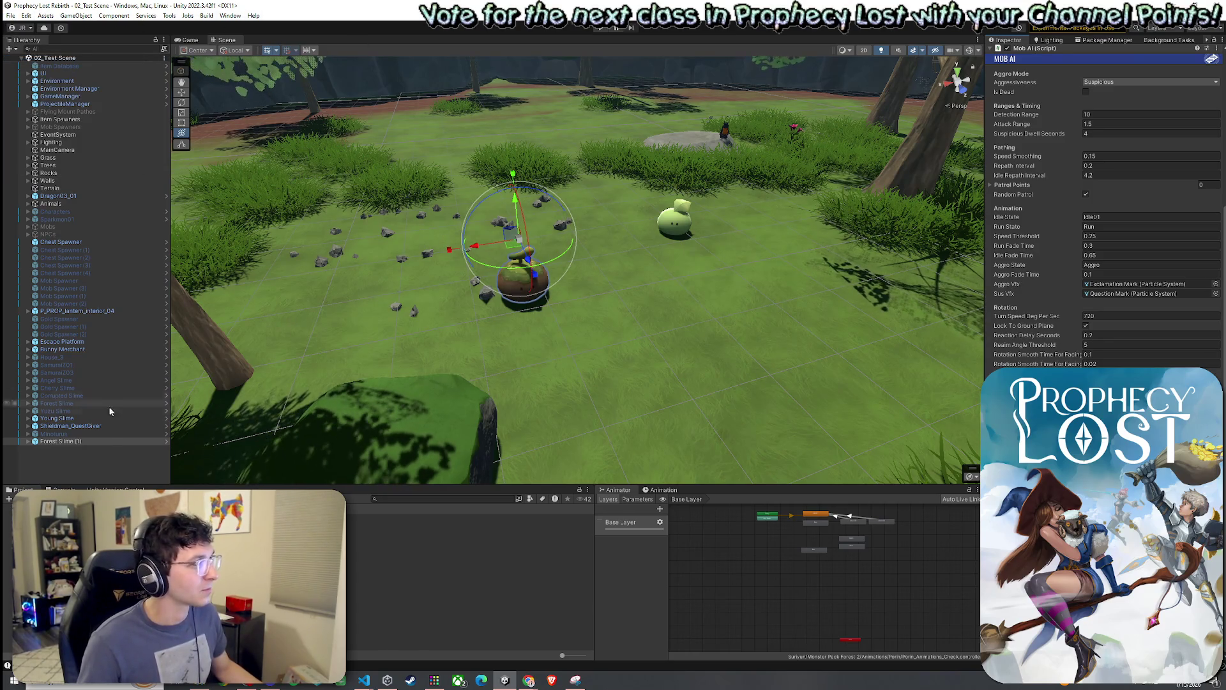
Duplicate Forest Slime (1), move the copy beside the green slime, save, and start play mode.
left_click(96, 442)
key("ctrl+d")
key("w")
mouse_move(516, 244)
left_mouse_down()
mouse_move(618, 204)
mouse_move(597, 193)
left_mouse_up()
left_click(12, 16)
left_click(26, 62)
key("ctrl+p")
left_click(597, 31)
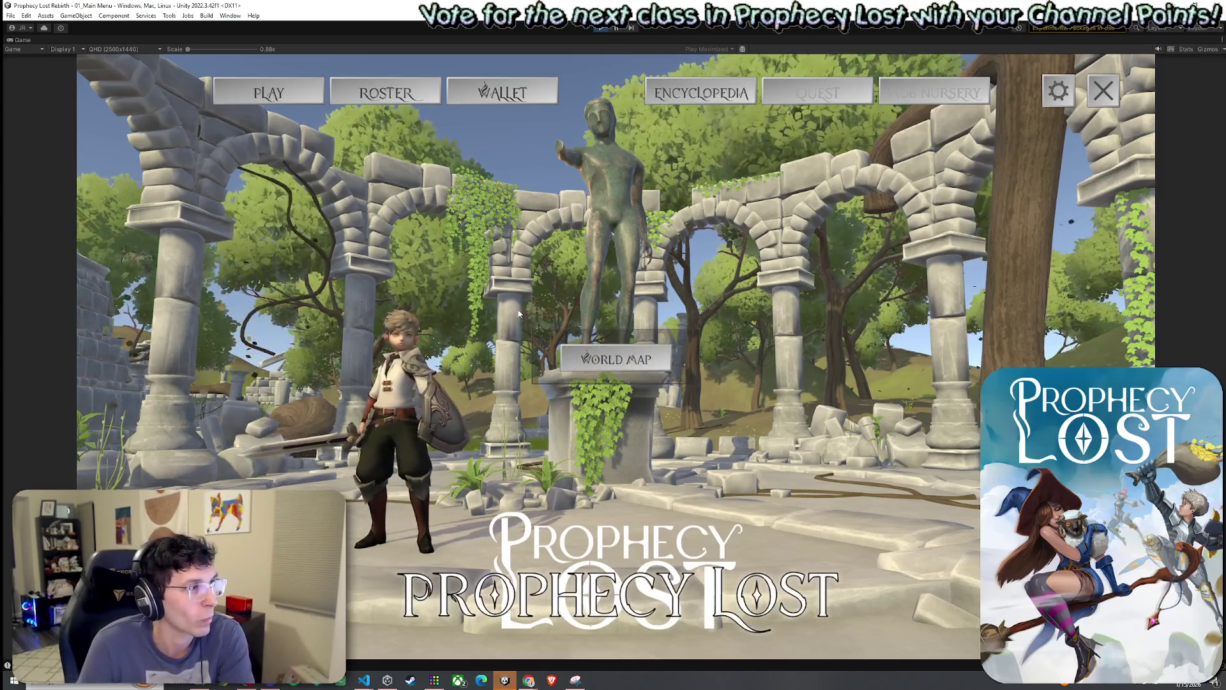
Click in the Game view to bring up the Prophecy Lost title screen with Start Game.
left_click(616, 369)
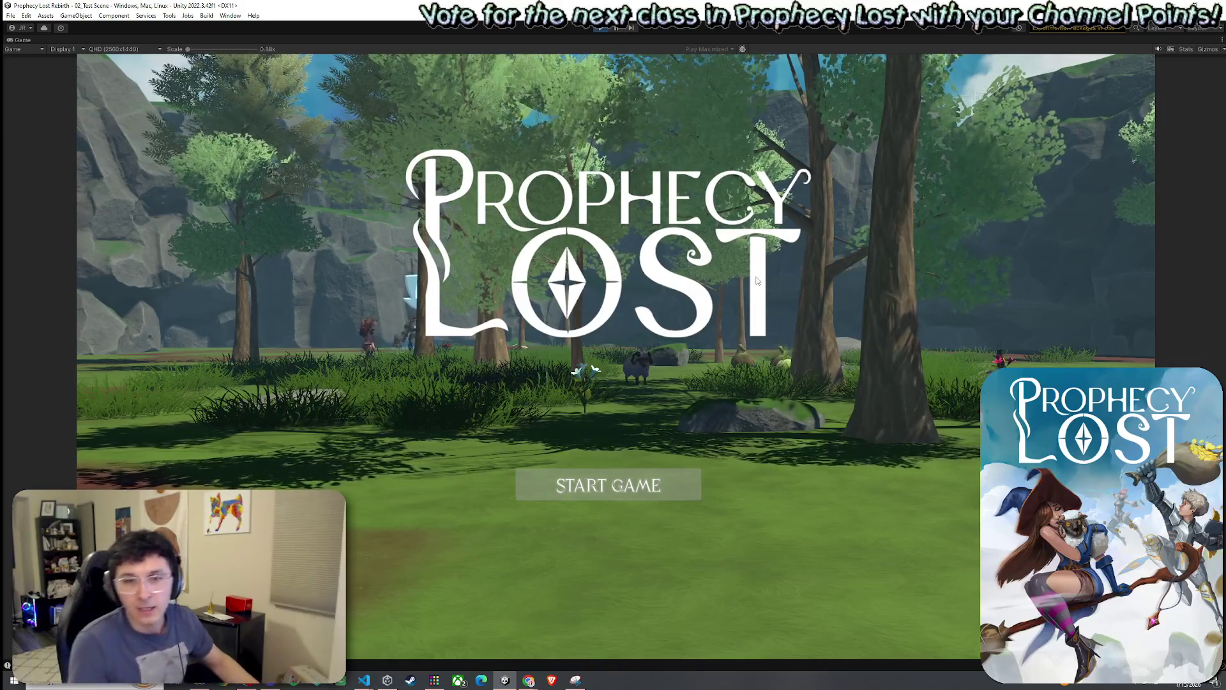
Start the game, pick up the glowing shield, and smash the brown pot with the sword.
left_click(626, 480)
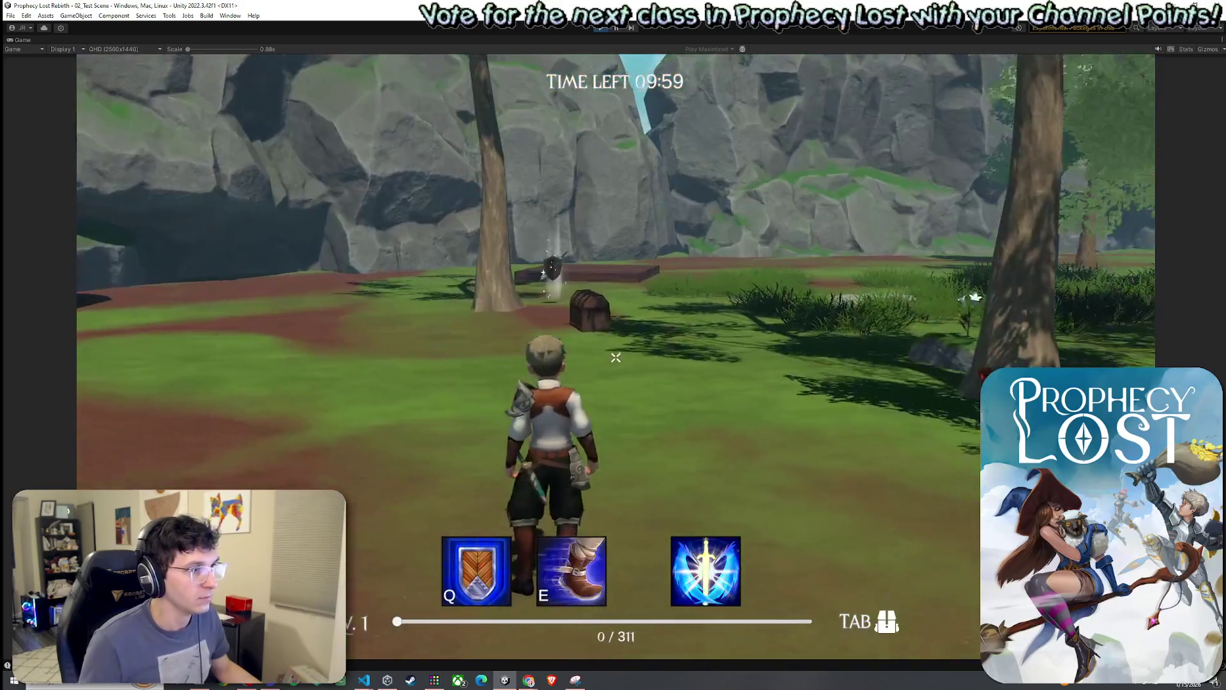
key("w")
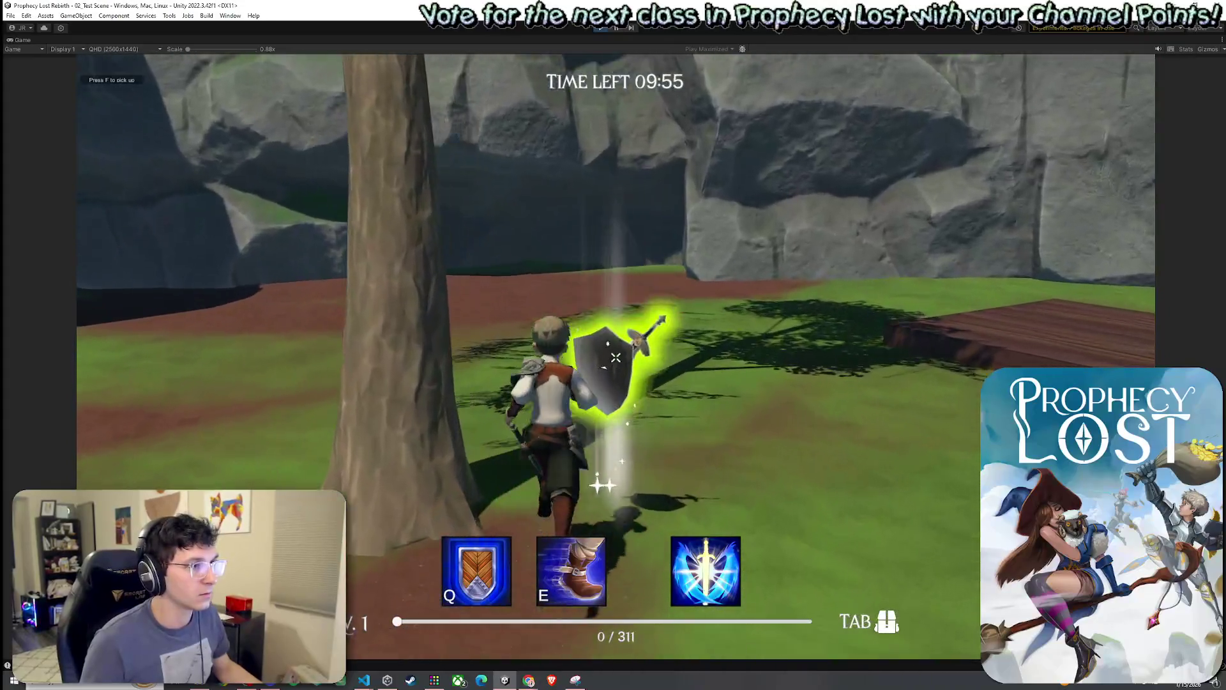
key("f")
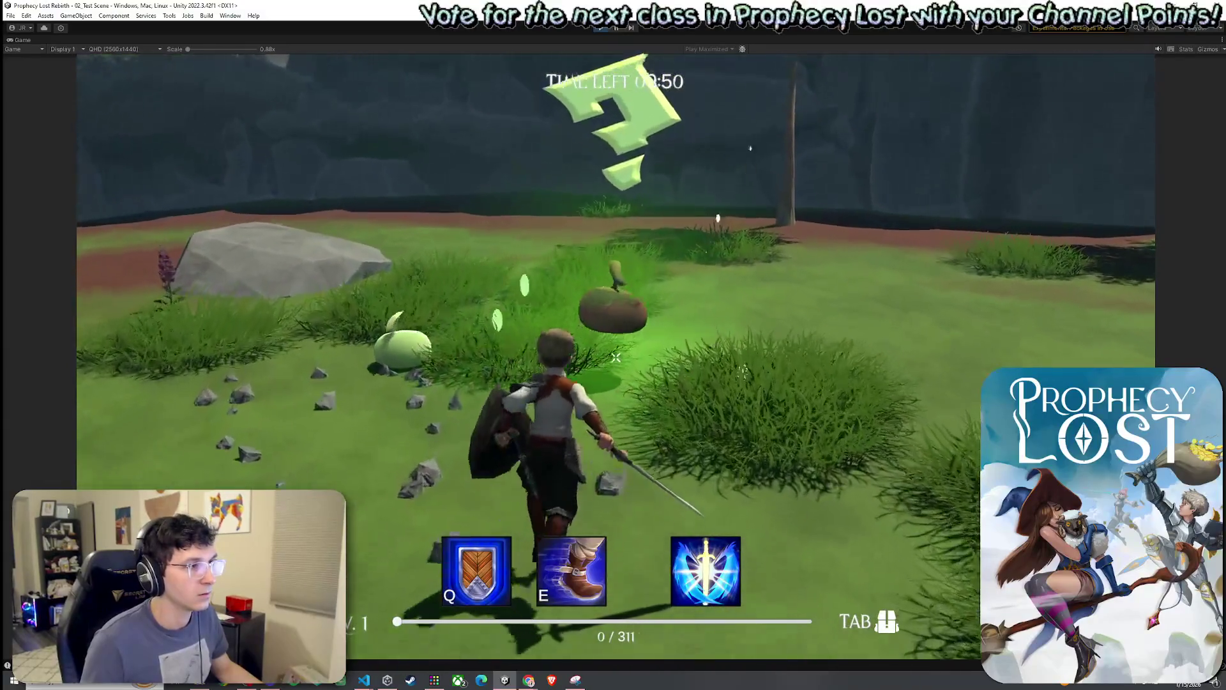
left_click(615, 358)
left_click(616, 358)
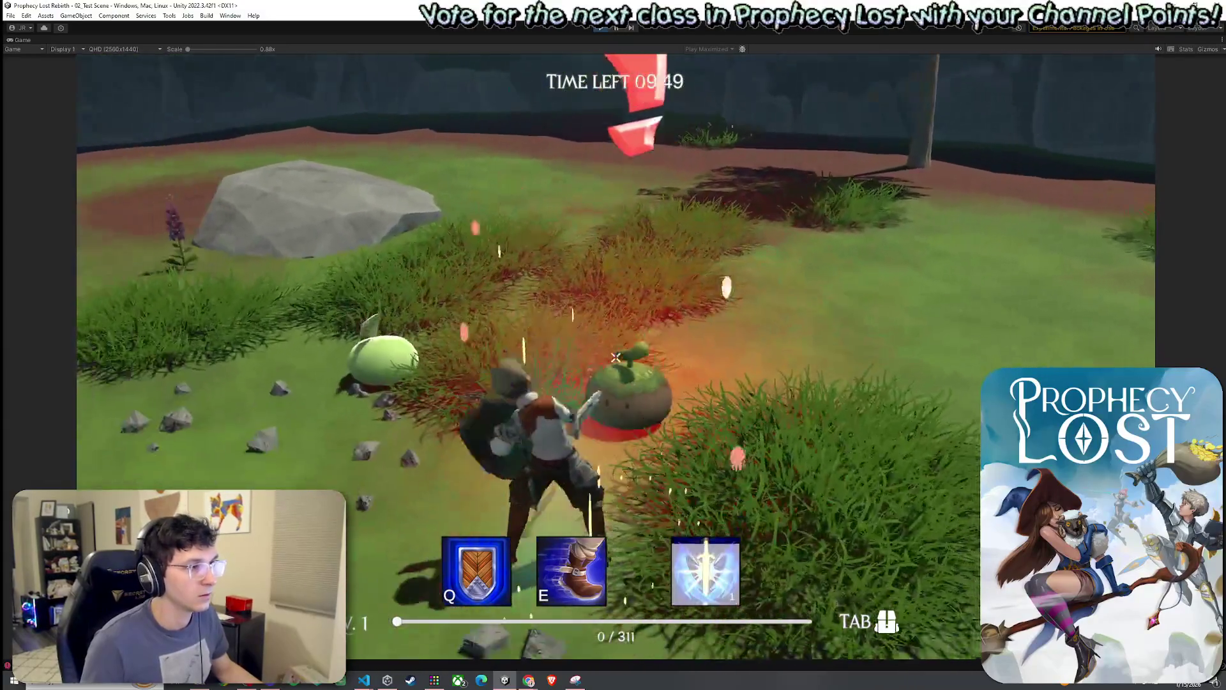
left_click(616, 358)
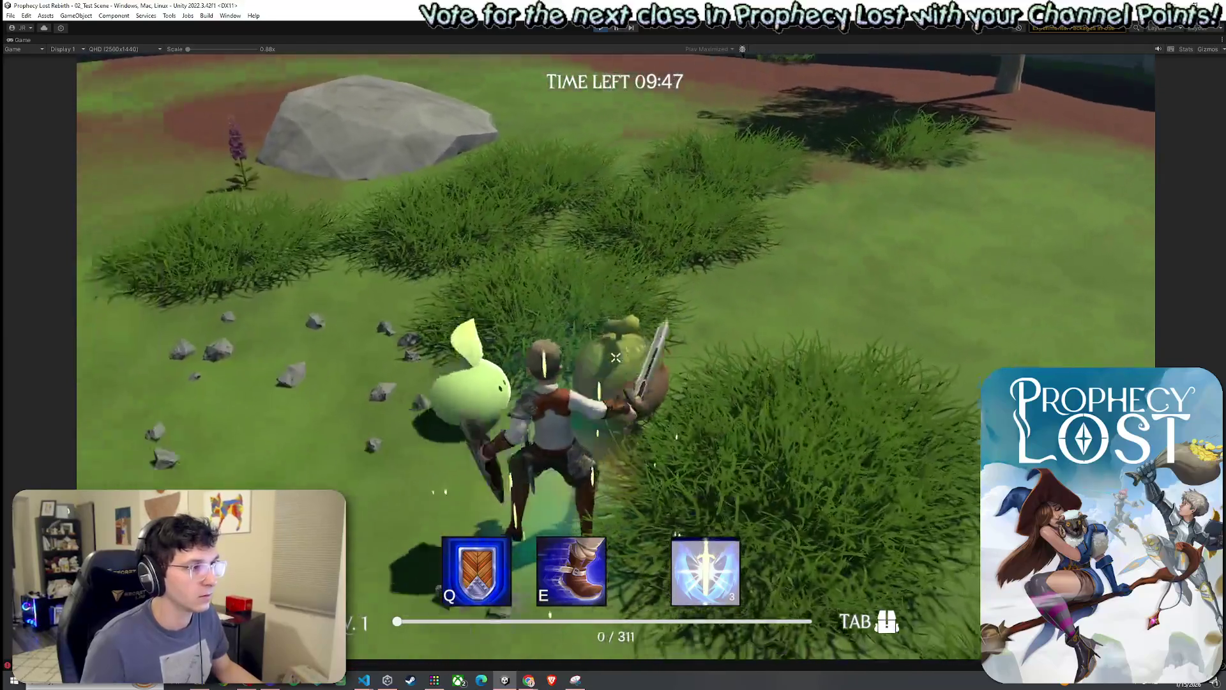
left_click(615, 358)
Run through the forest, fighting the slimes and the bush creature with sword swings.
key("w")
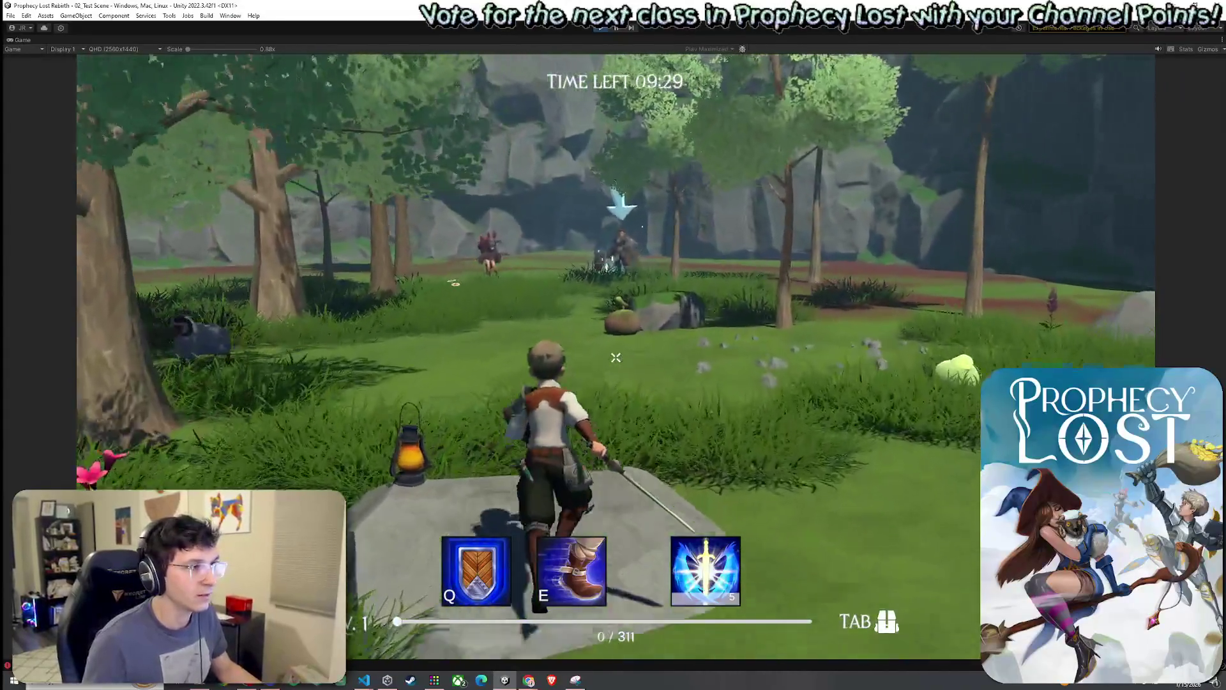
key("w")
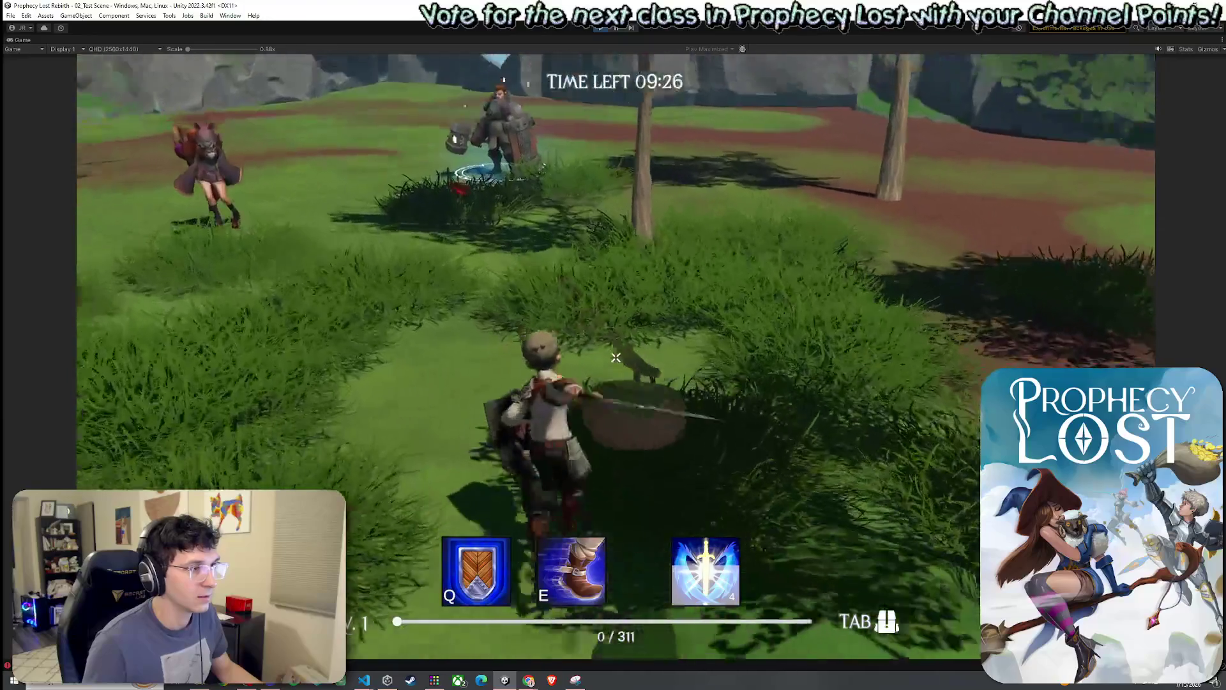
left_click(615, 358)
key("w")
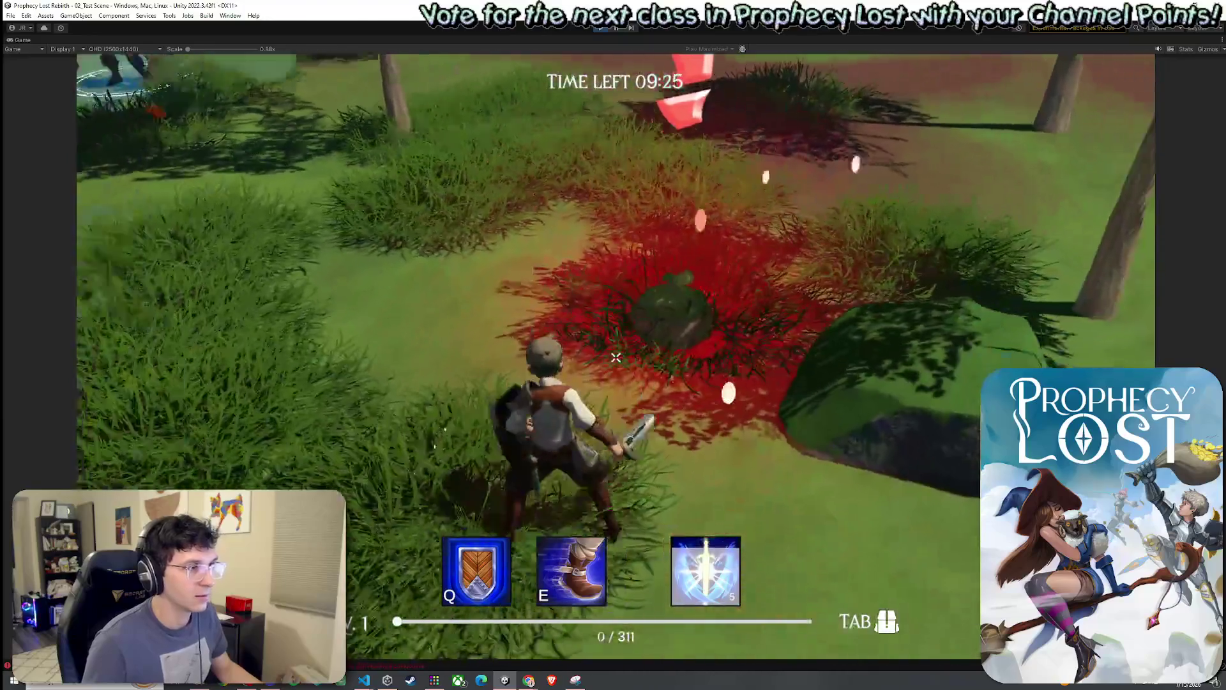
key("w")
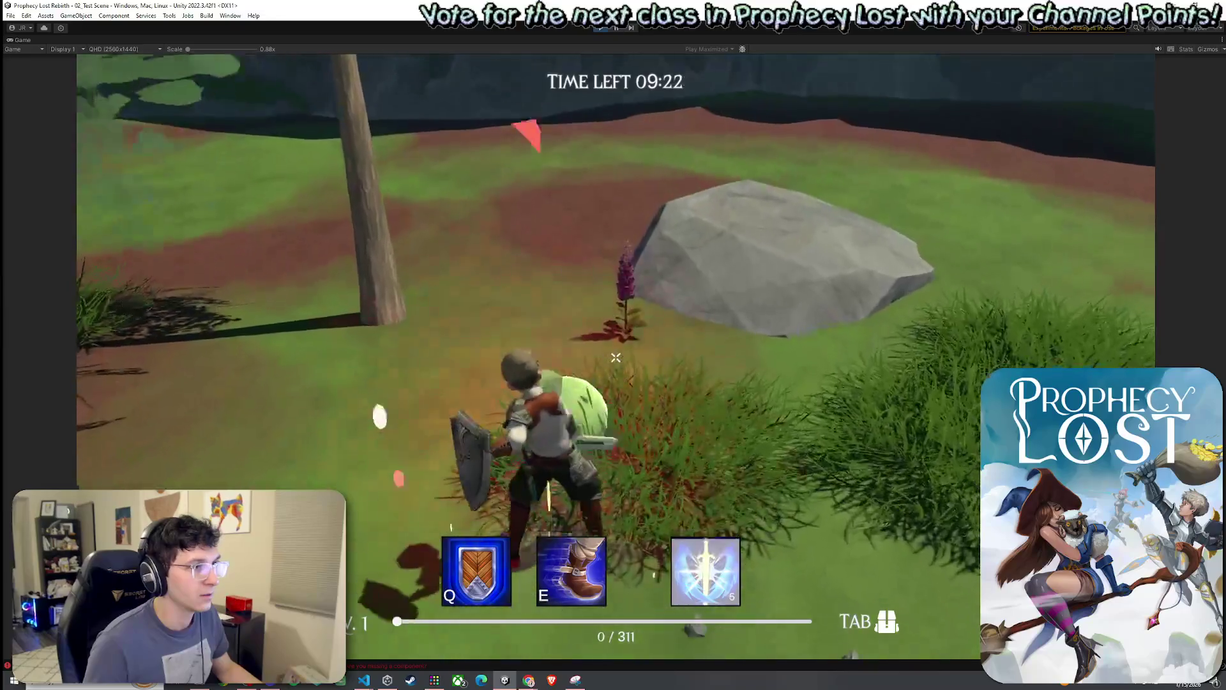
left_click(615, 358)
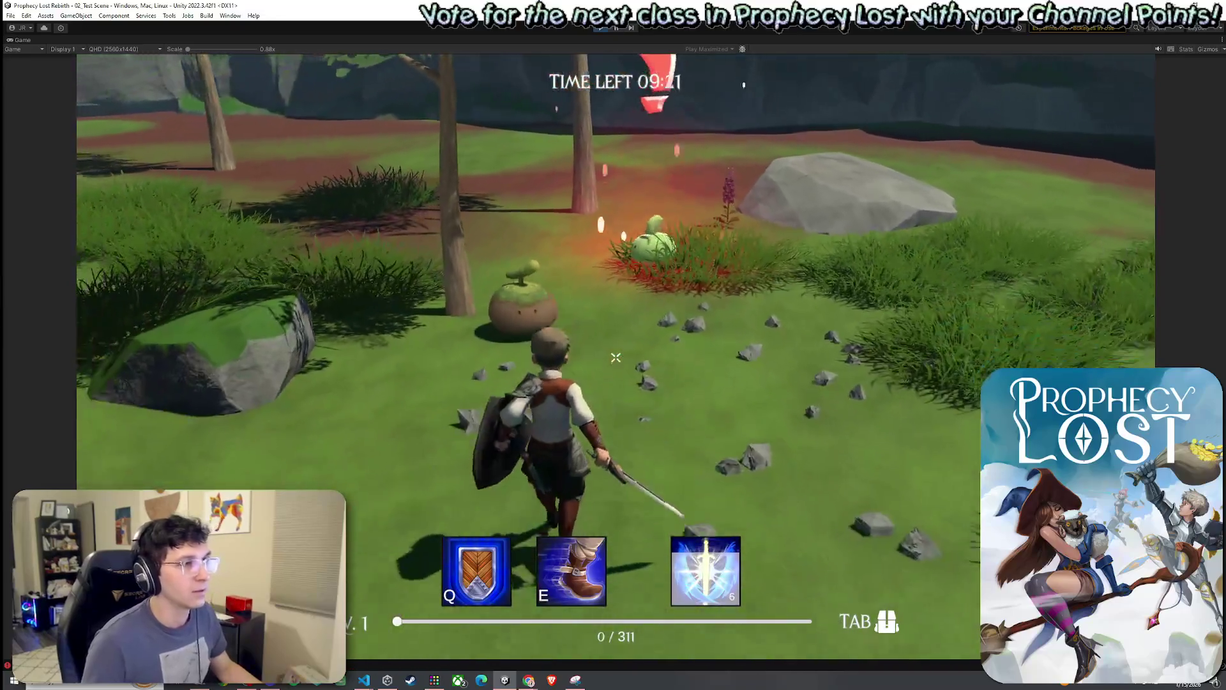
left_click(615, 358)
key("w")
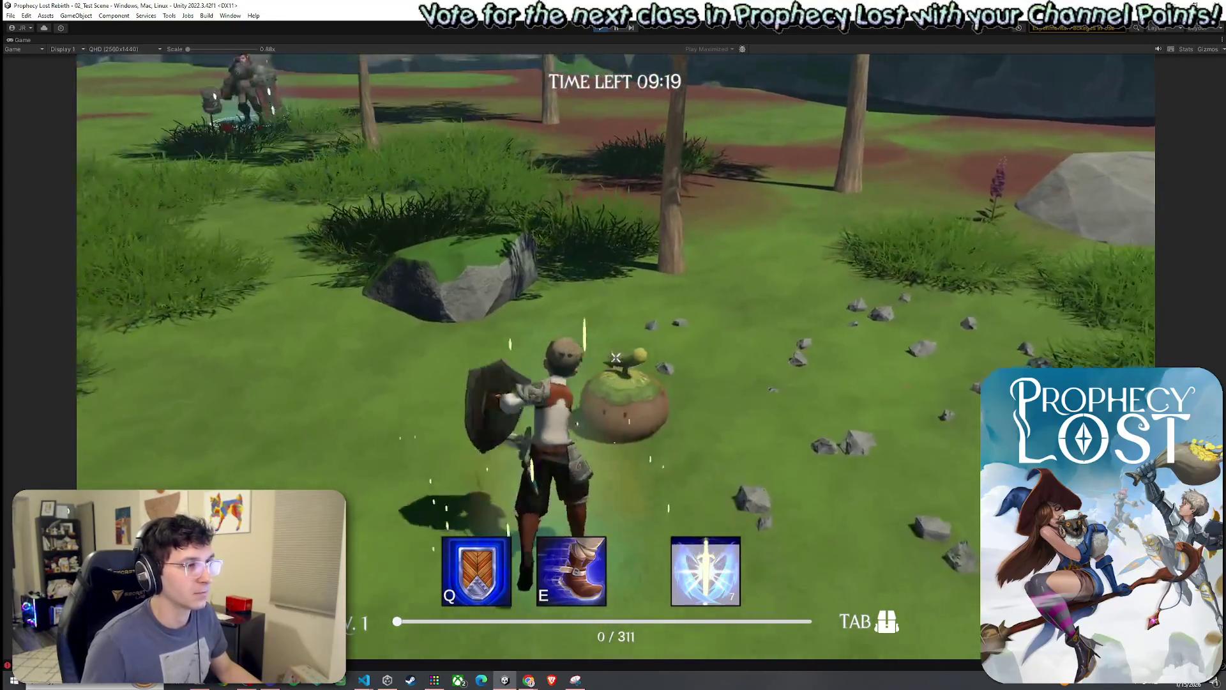
left_click(615, 358)
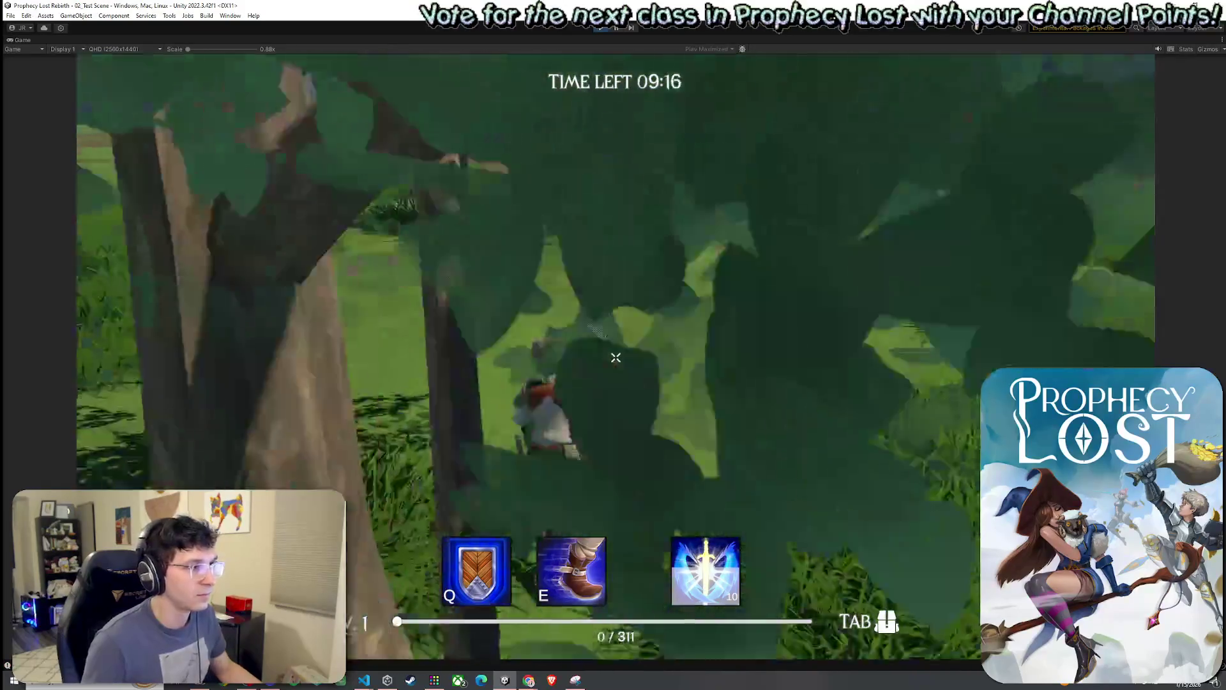
left_click(615, 358)
left_click(615, 358)
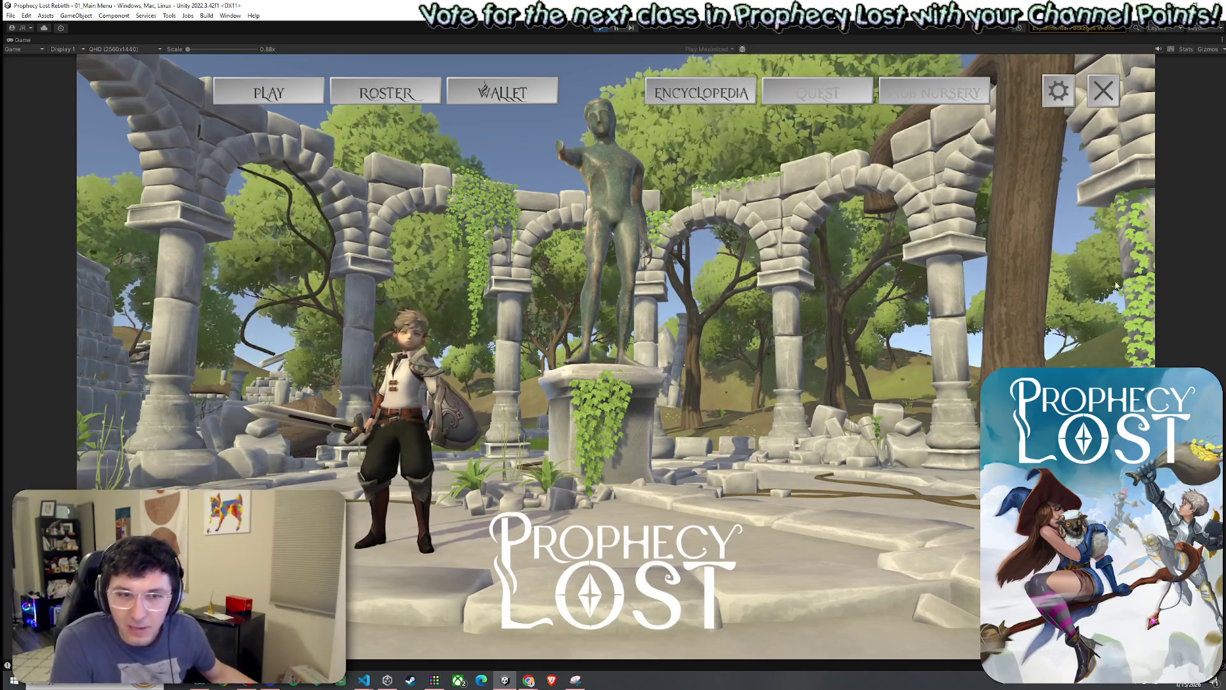
Switch from Unity to the Where They Go Steam store page in Chrome.
key("super")
key("super")
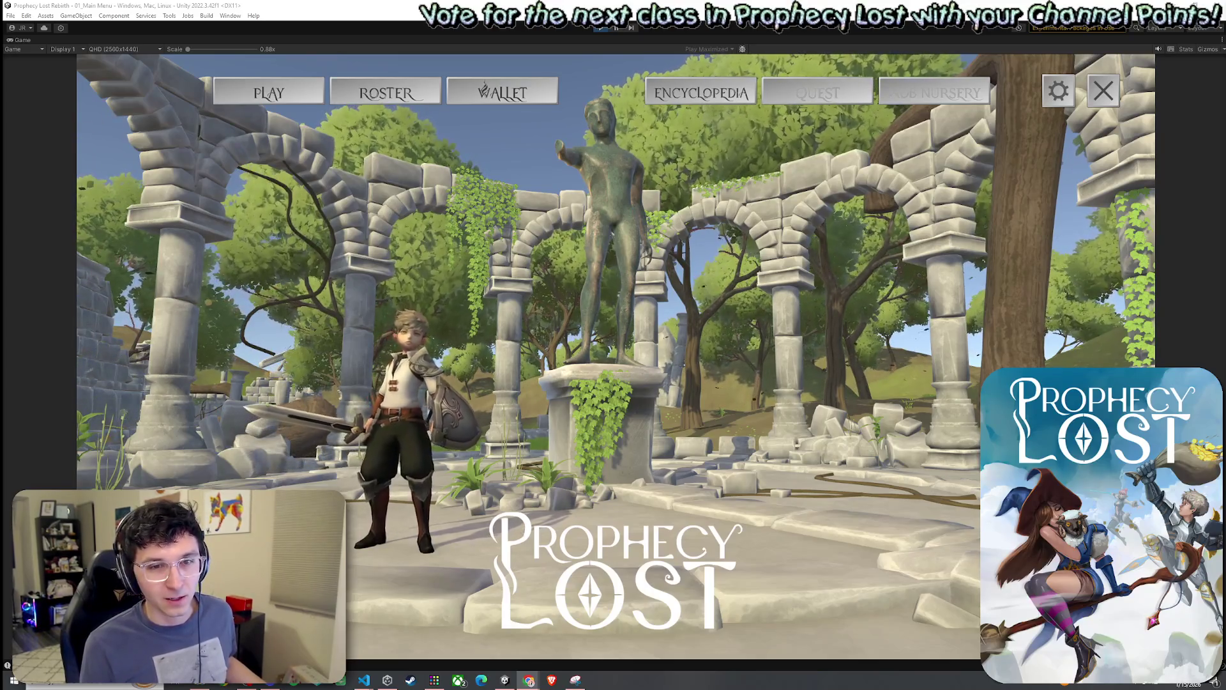
key("alt+Tab")
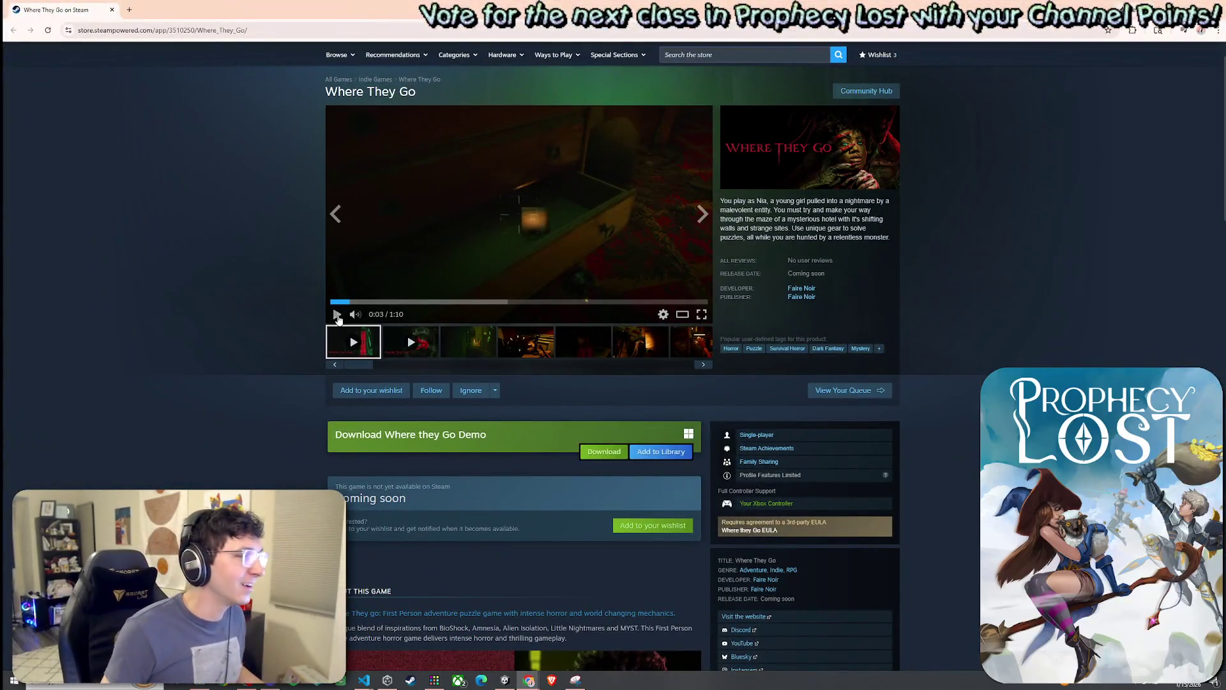
Play the Where They Go trailer, then switch back to Prophecy Lost in Unity.
left_click(337, 315)
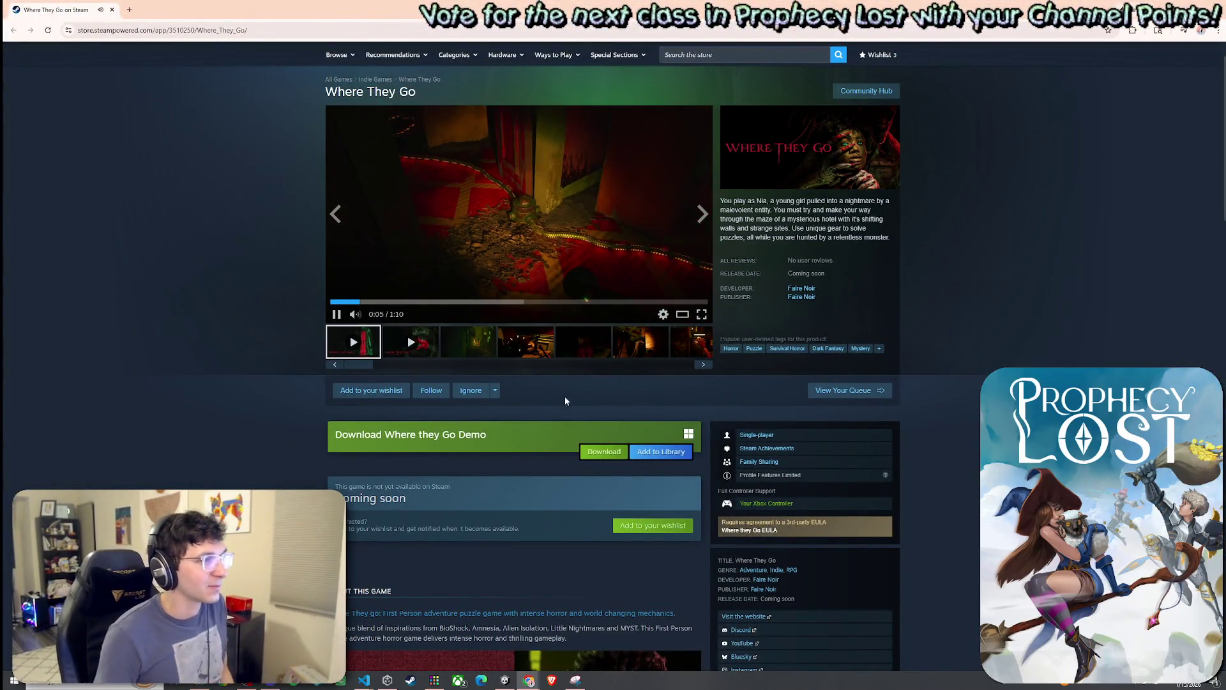
mouse_move(379, 318)
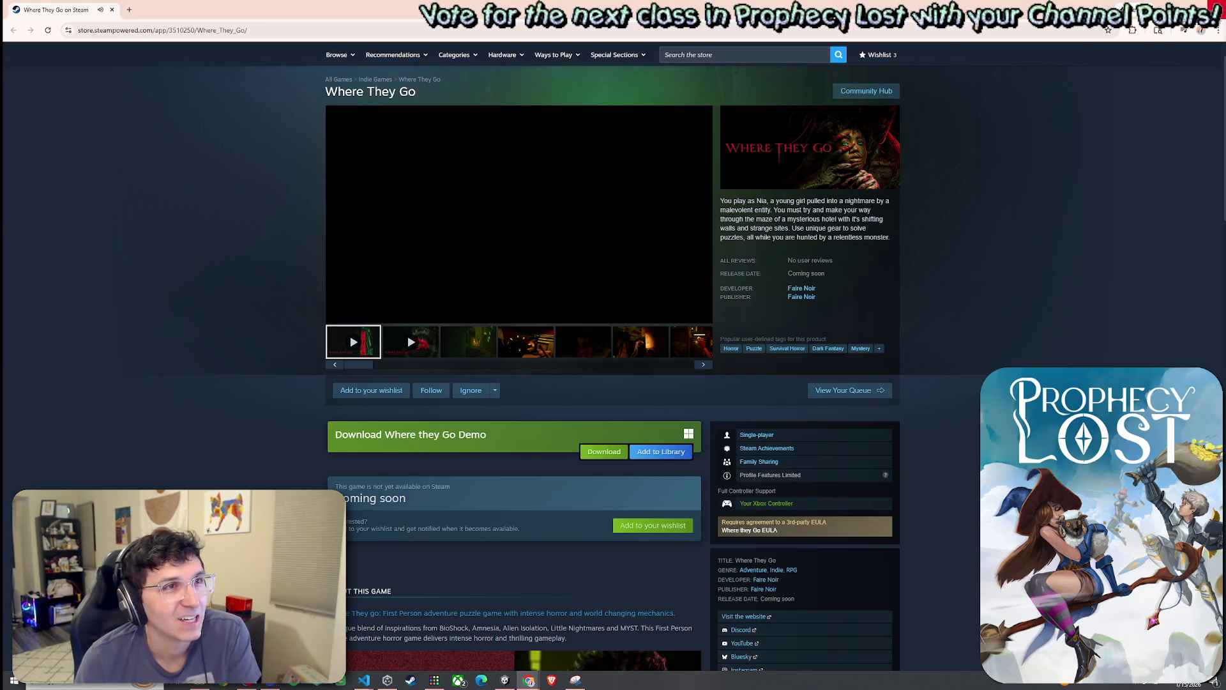
key("alt+Tab")
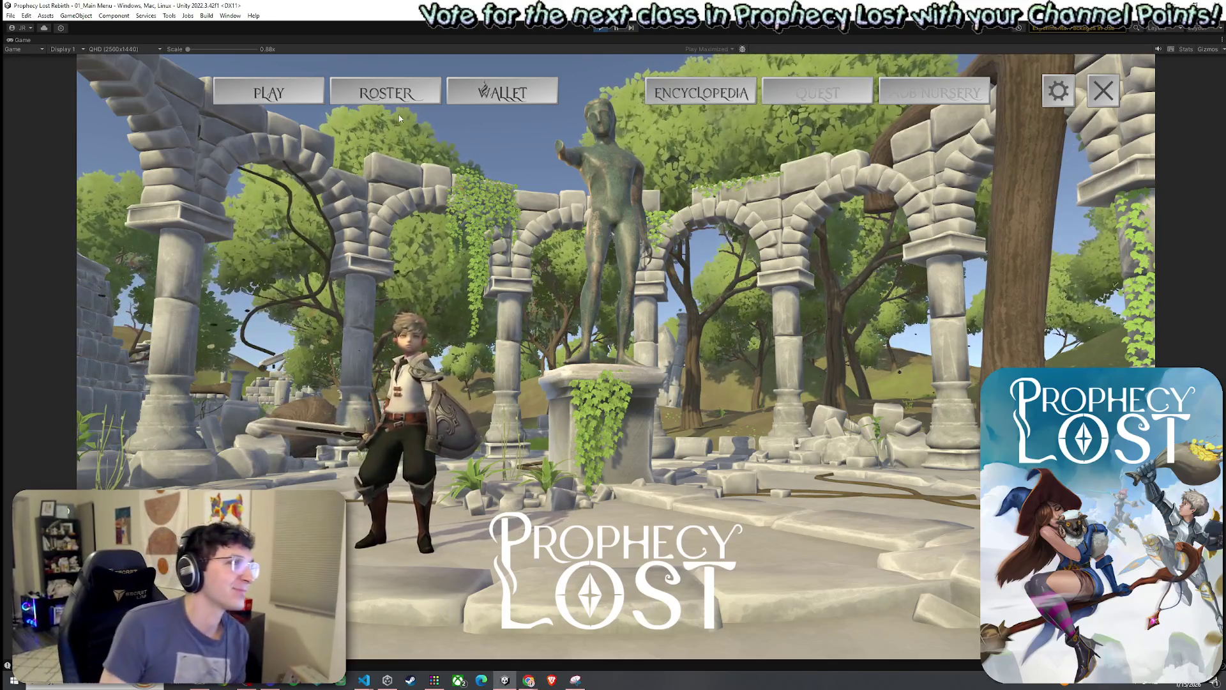
Open the class roster and view the Witch, then the Ranger with its skills.
left_click(390, 95)
left_click(607, 158)
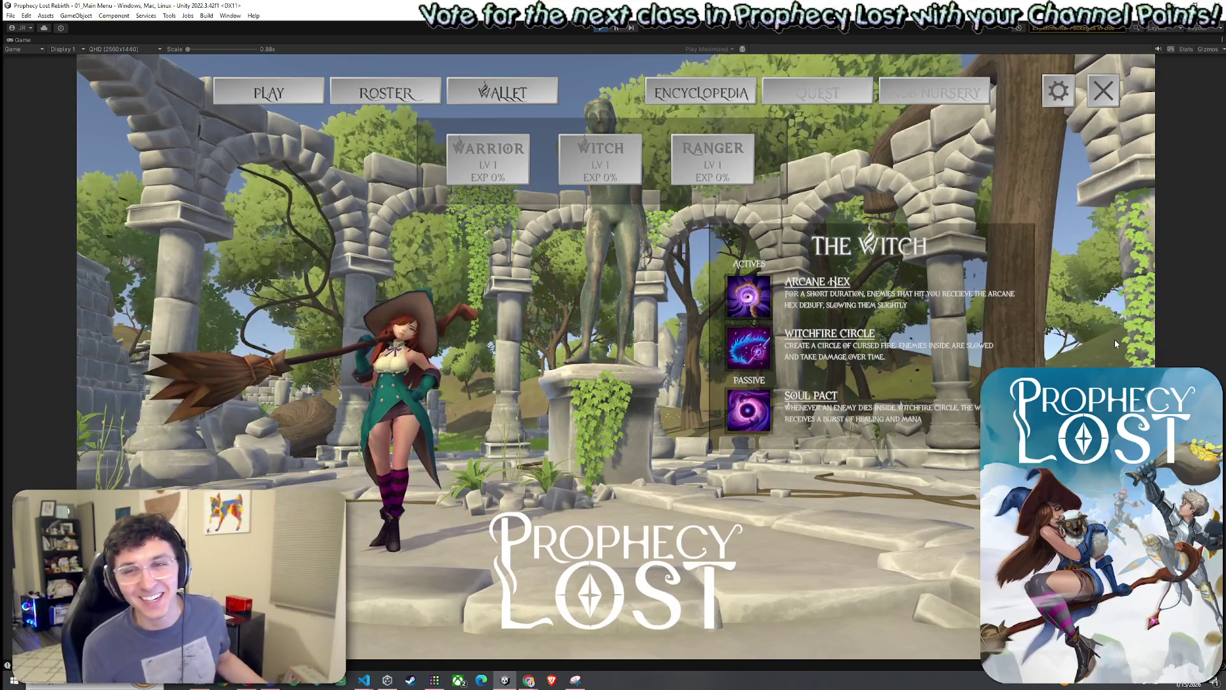
key("super")
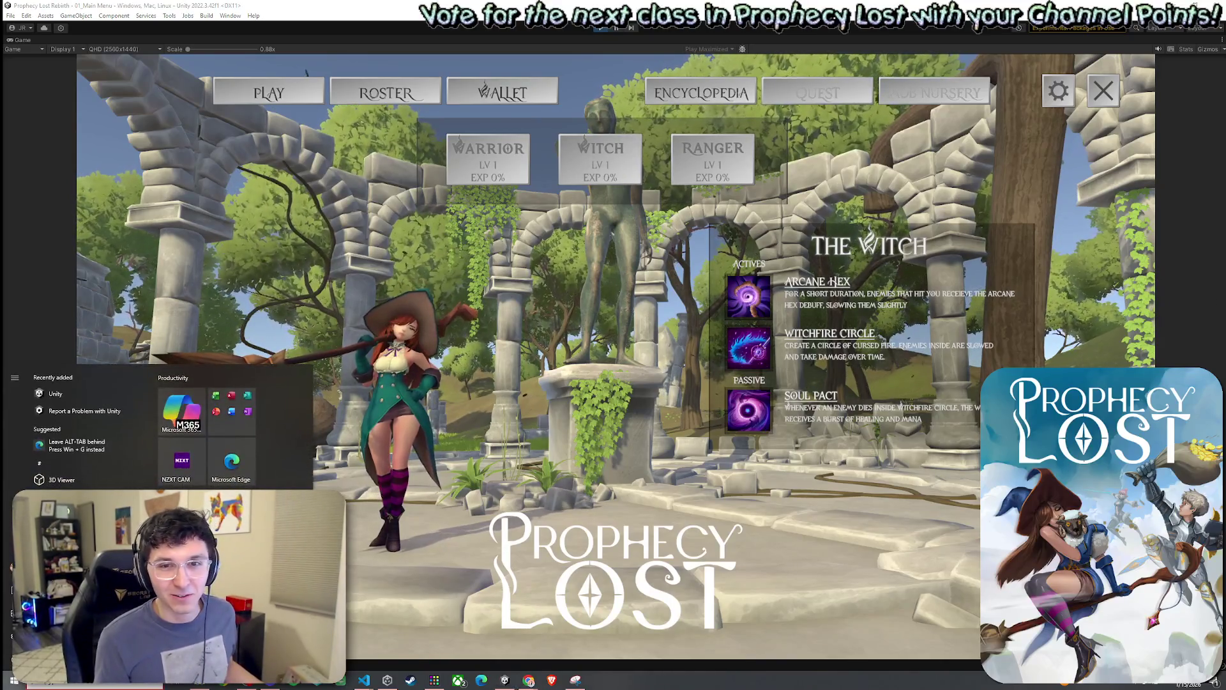
key("Escape")
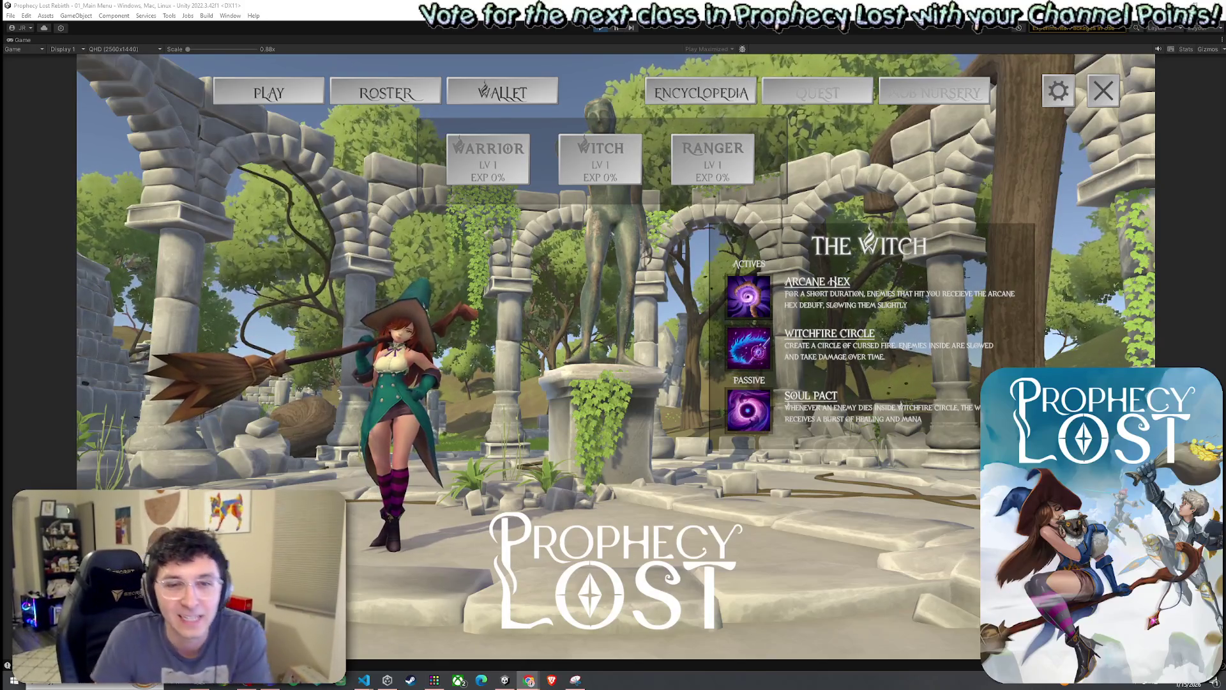
left_click(683, 176)
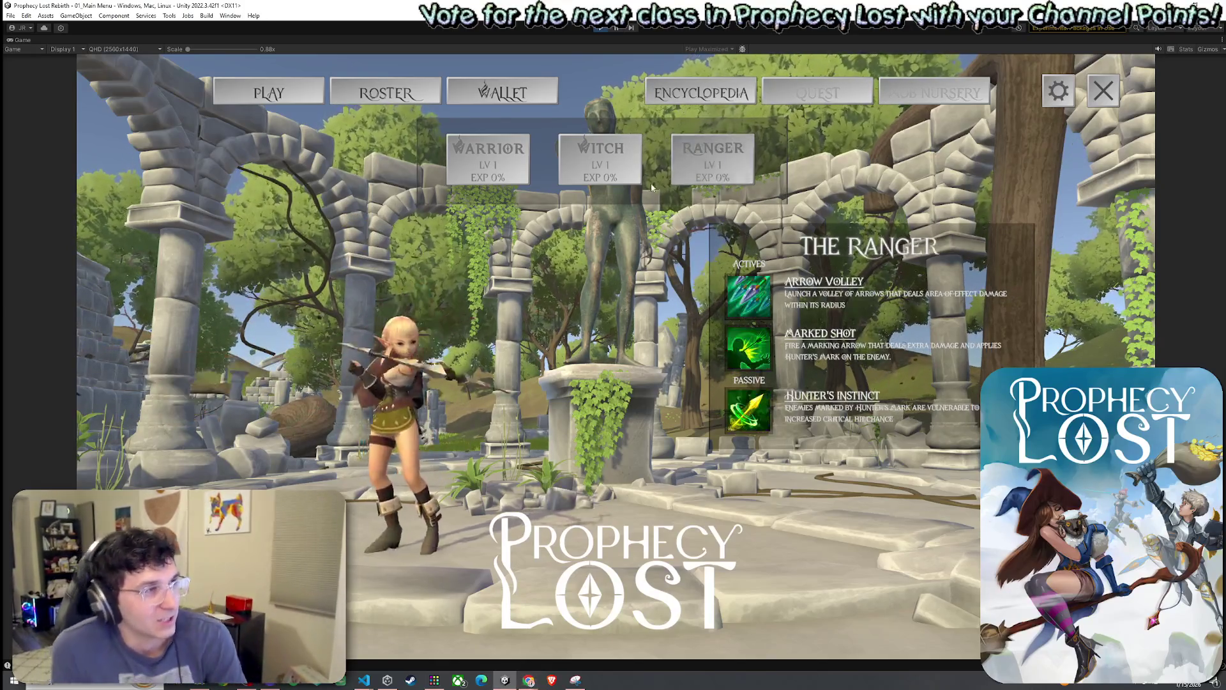
Flip between the Warrior and Witch cards to compare their class details.
left_click(600, 165)
left_click(488, 164)
left_click(600, 165)
left_click(504, 167)
left_click(712, 165)
left_click(488, 165)
left_click(600, 165)
Check the Warrior once more, choose the Ranger, and close the roster.
left_click(699, 163)
left_click(605, 162)
left_click(508, 166)
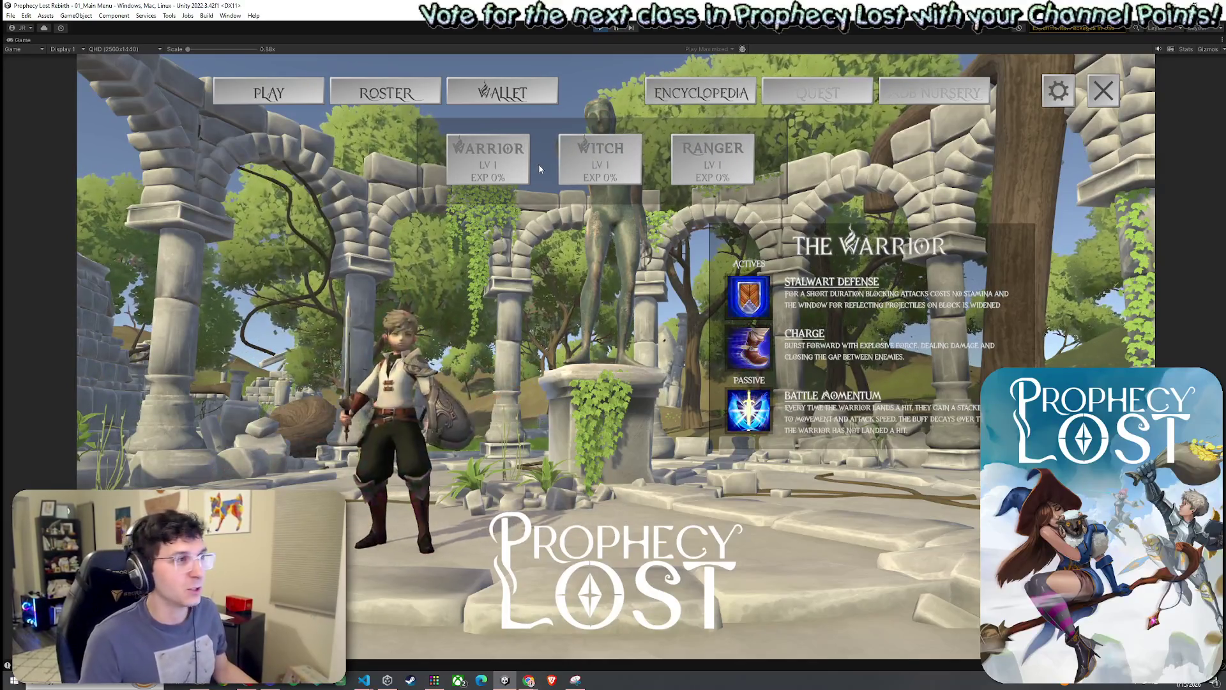
left_click(715, 165)
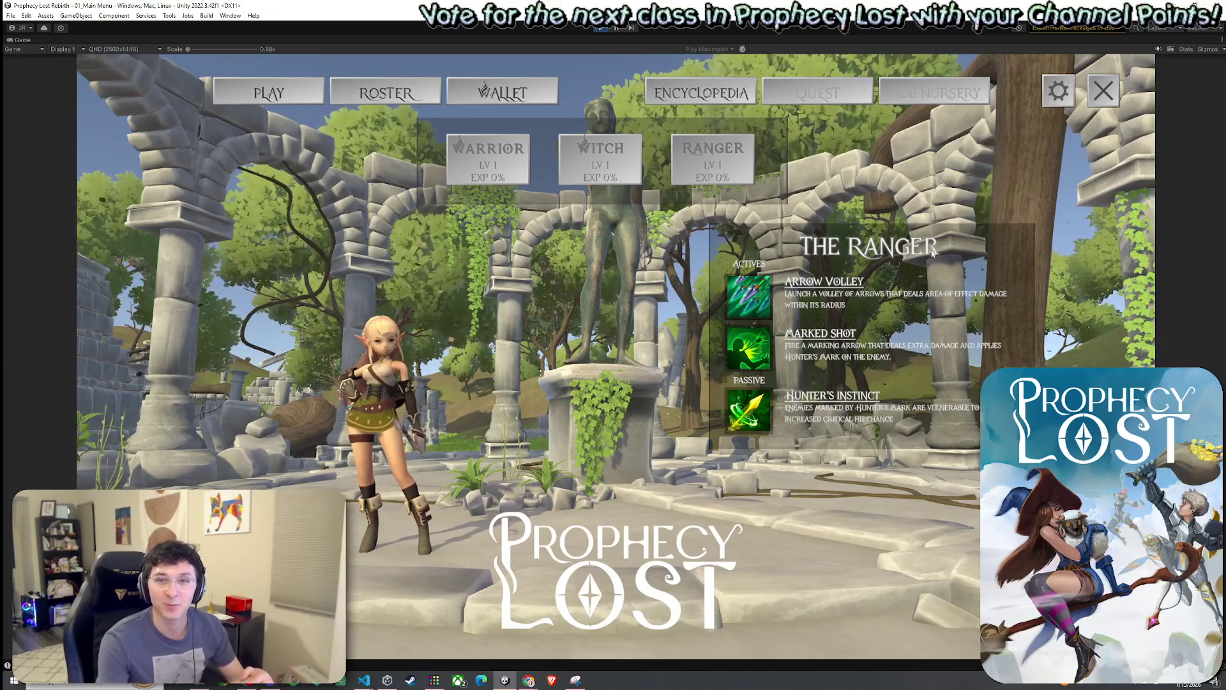
left_click(322, 97)
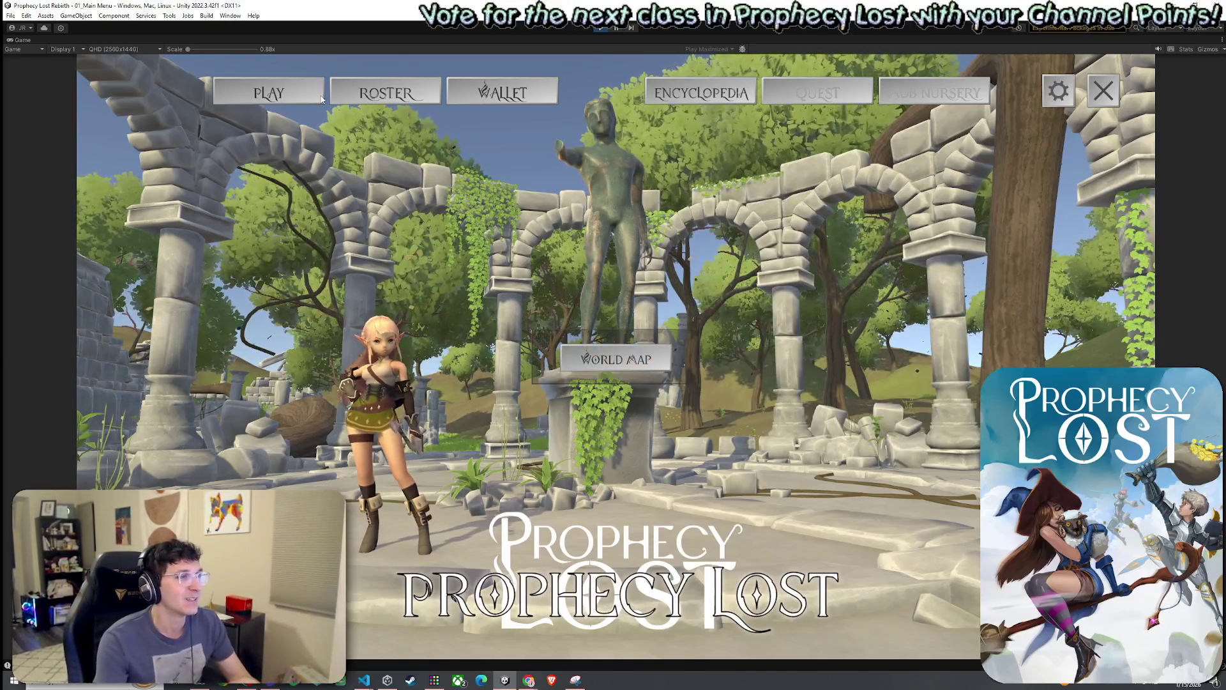
Exit play mode with Ctrl+P to return to editing 02_Test Scene.
left_click(615, 359)
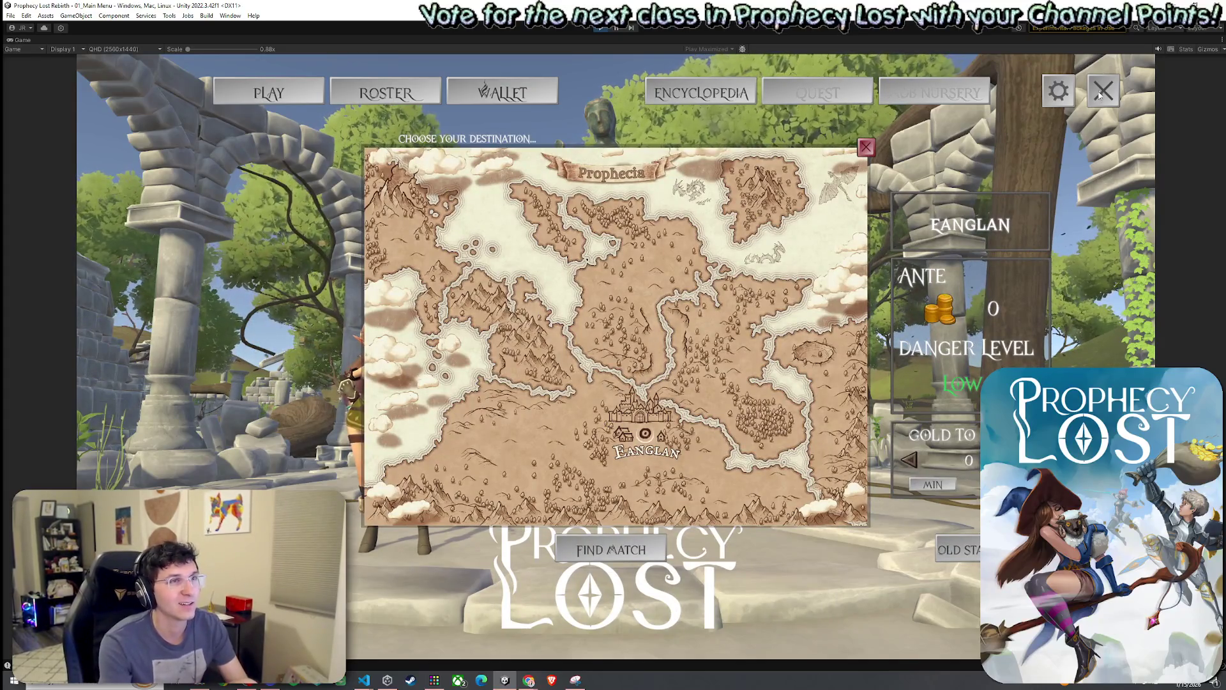
key("ctrl+p")
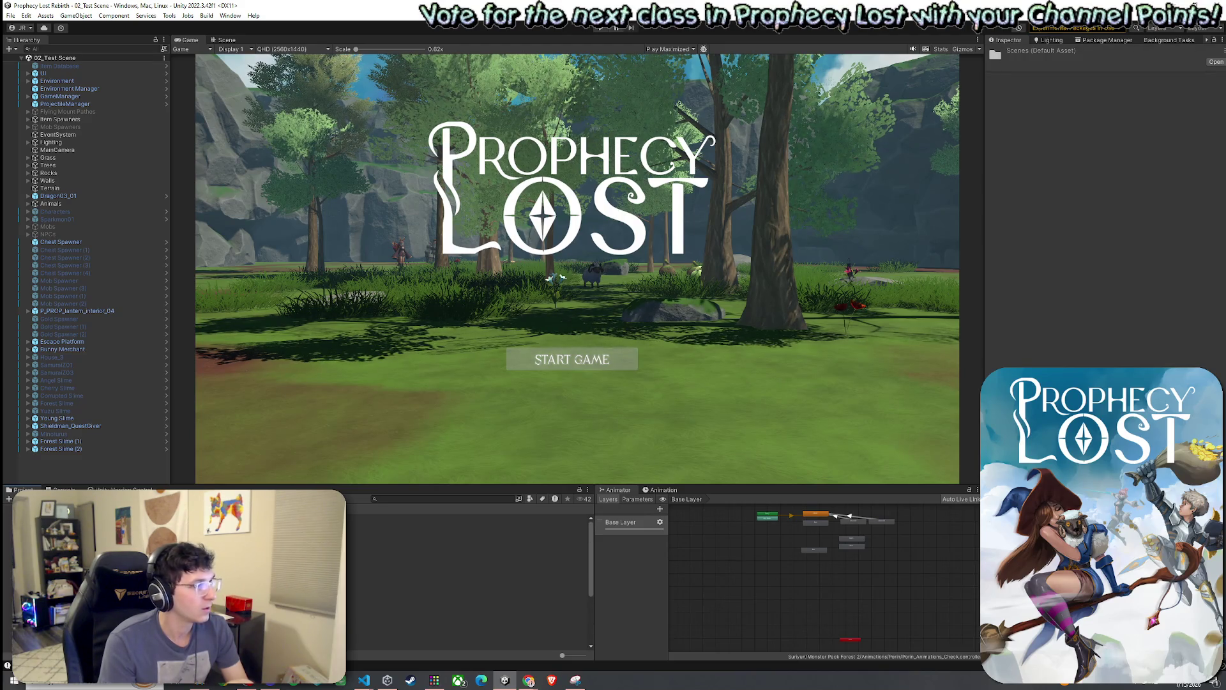
Open the 03_Foothills scene asset from the Project panel.
left_click(466, 594)
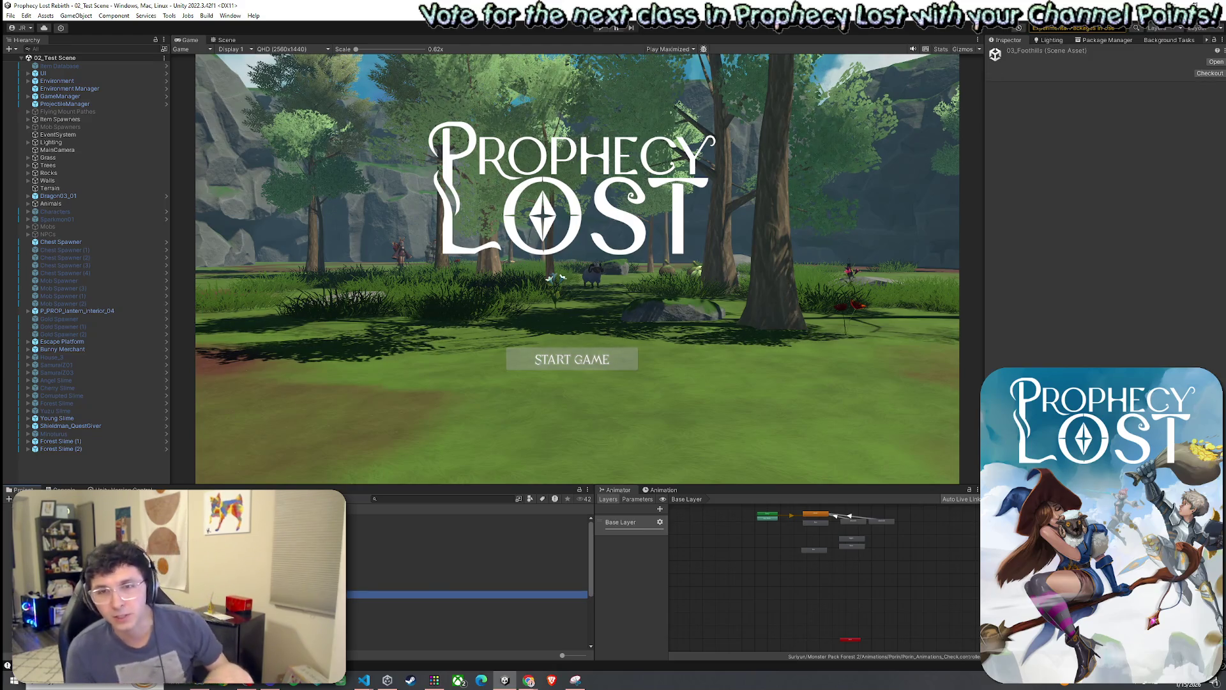
key("Return")
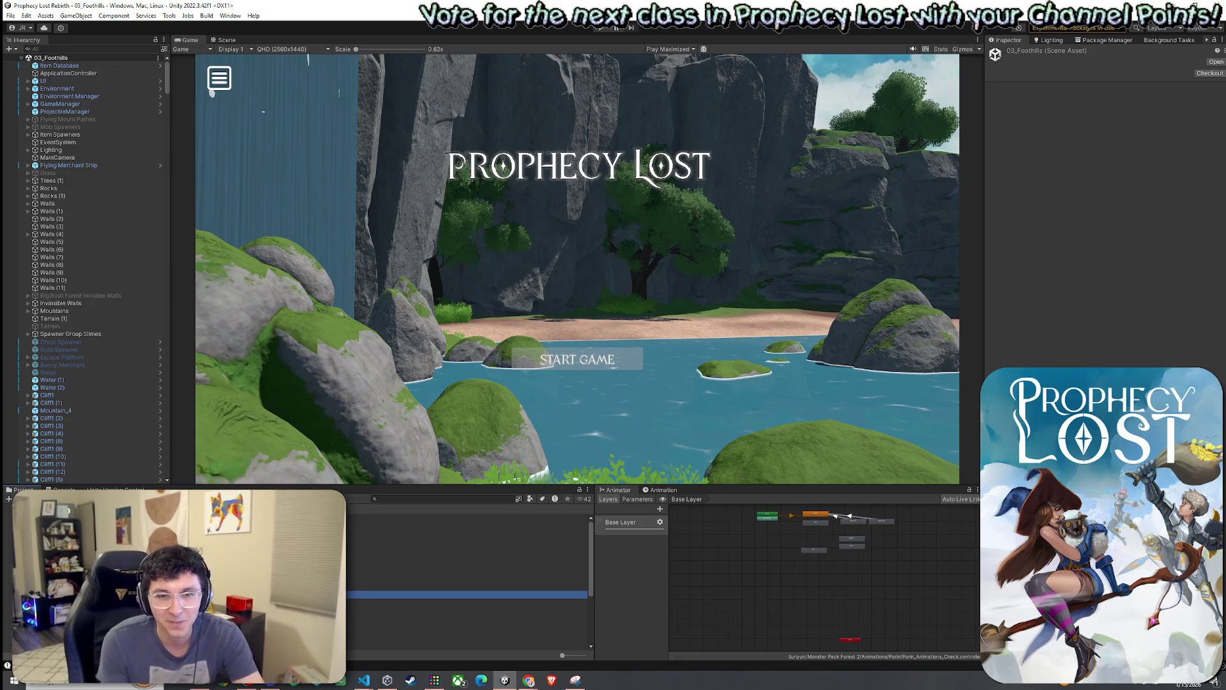
Play-test 03_Foothills briefly, starting the game from the title screen, then stop.
left_click(26, 16)
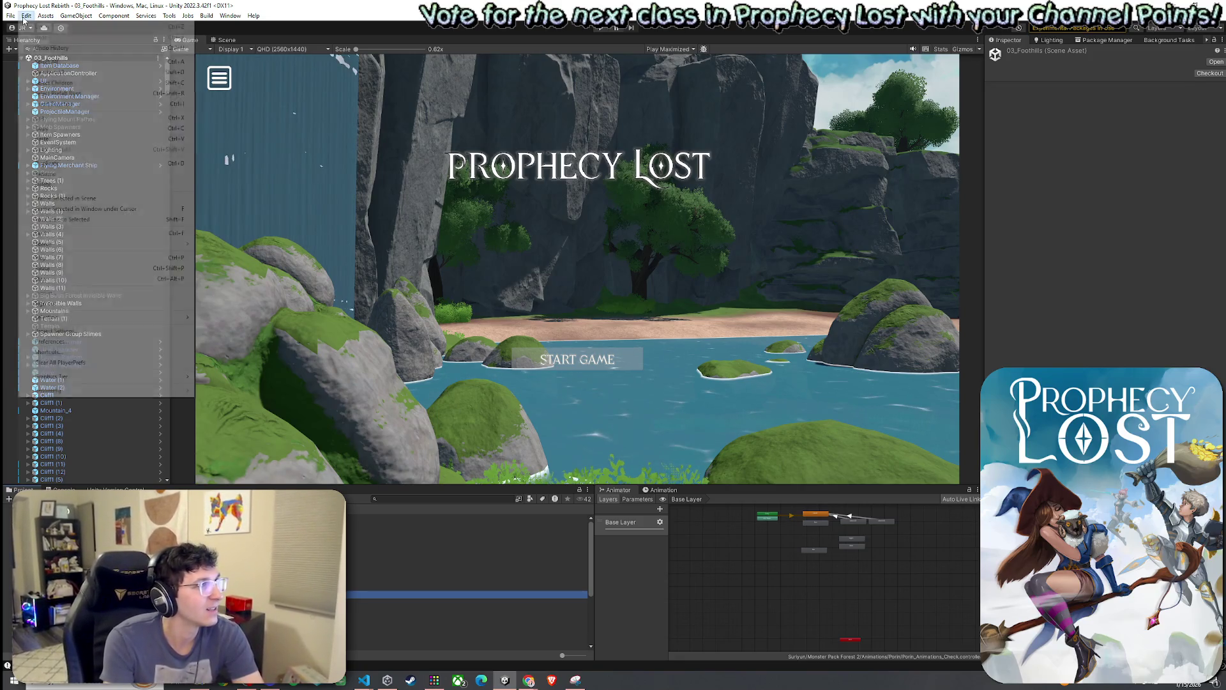
left_click(10, 15)
key("ctrl+p")
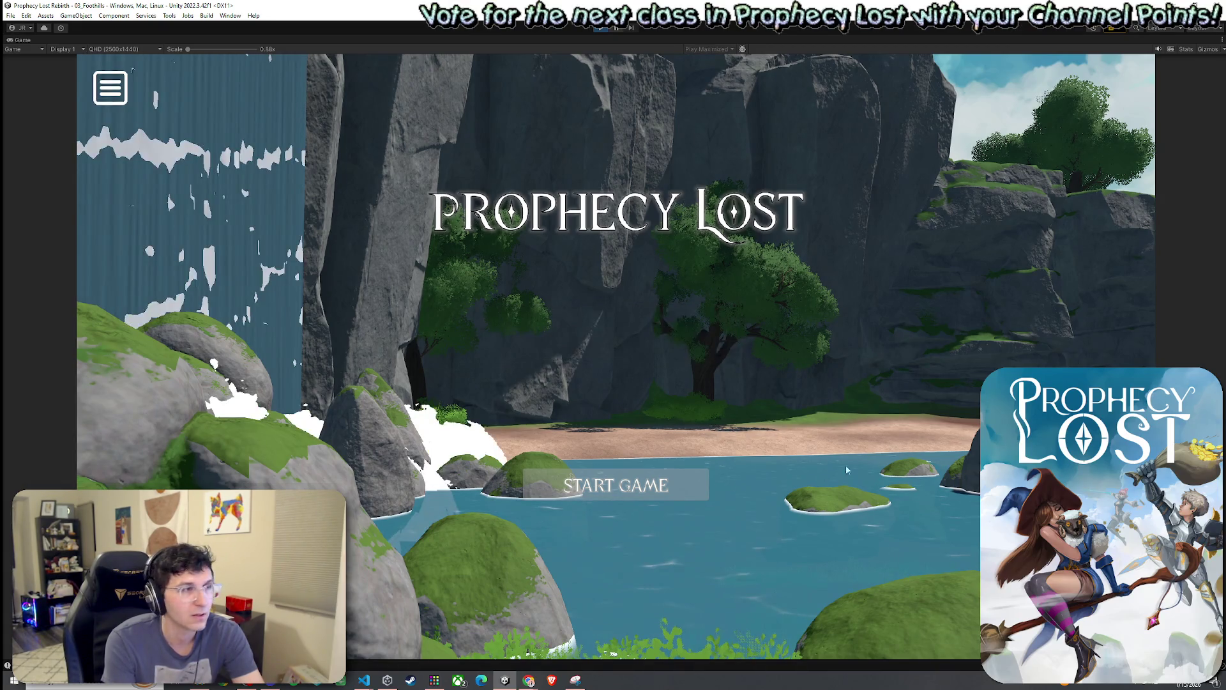
left_click(621, 488)
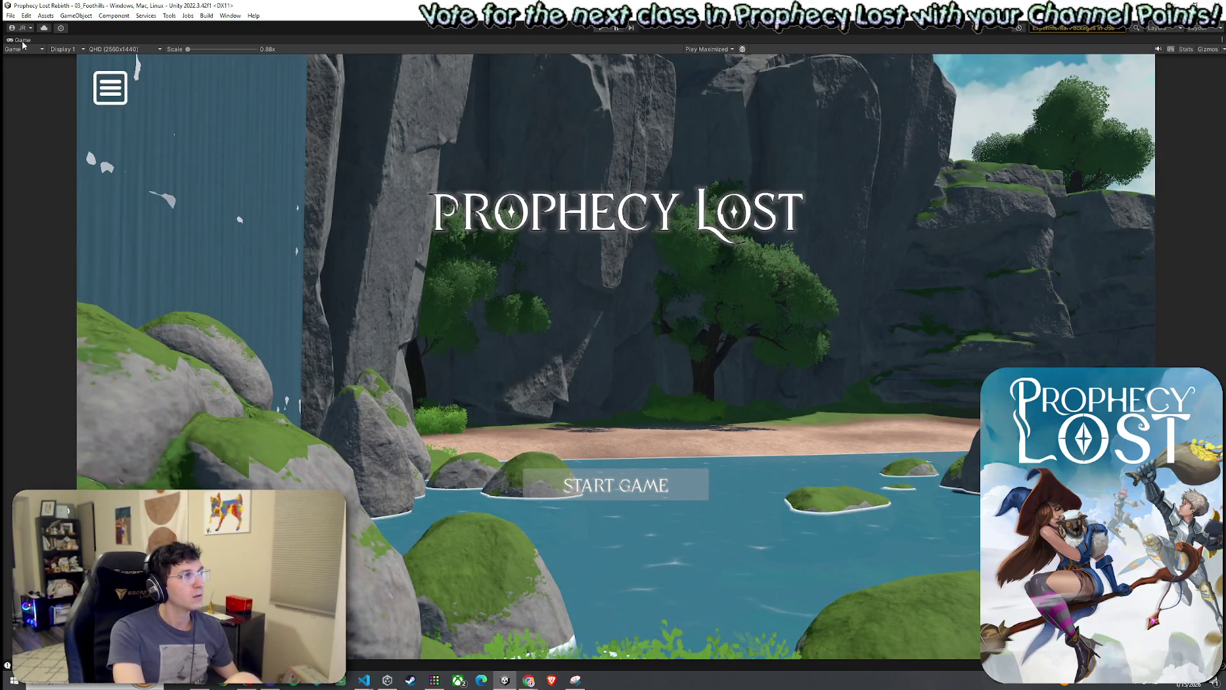
key("ctrl+p")
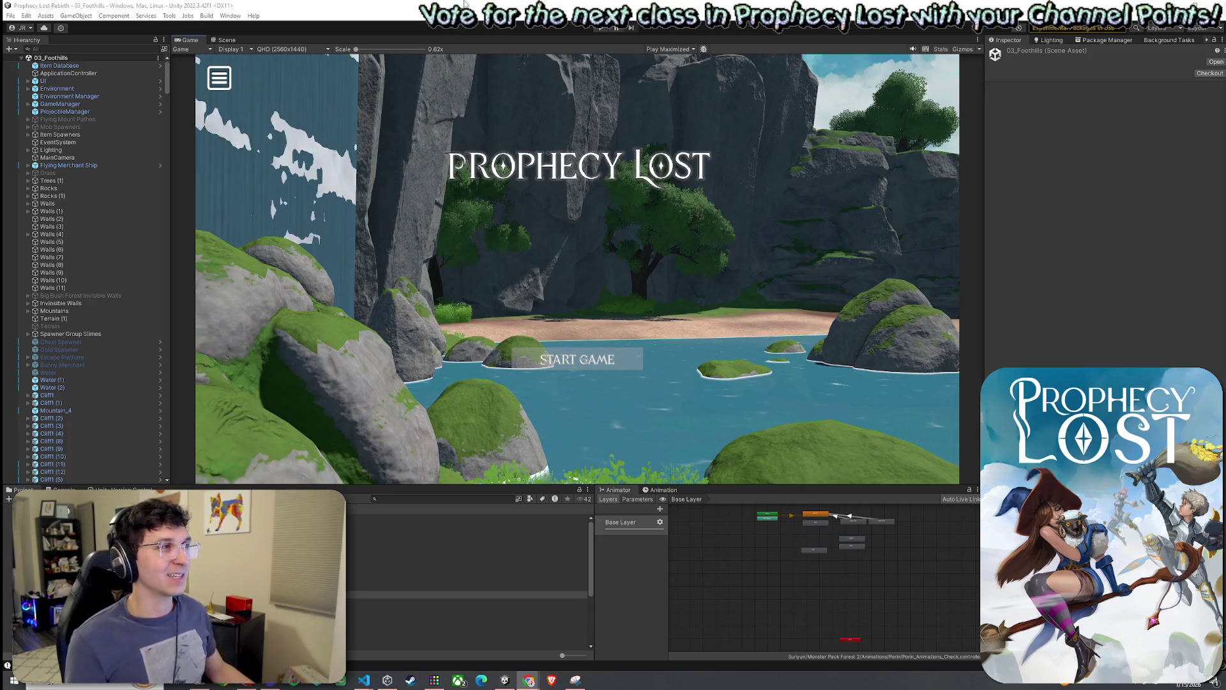
Untick Tools > Always Play From Scene 0 and save the 03_Foothills scene.
left_click(138, 8)
left_click(169, 15)
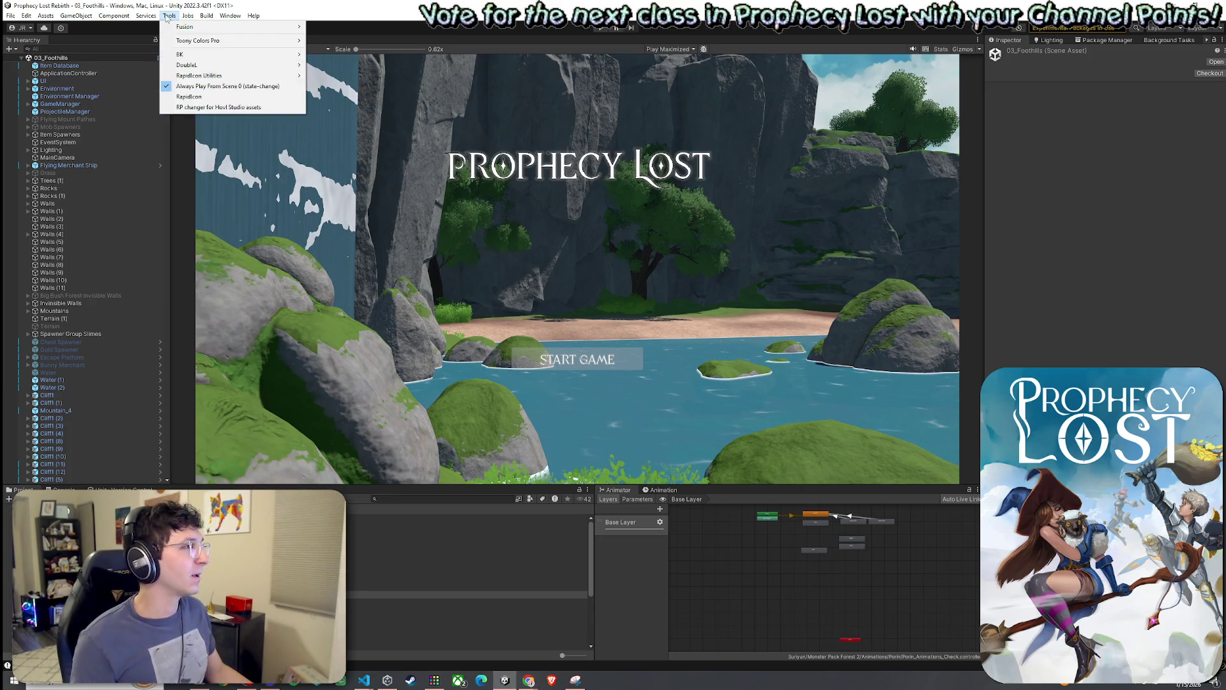
left_click(209, 86)
left_click(10, 15)
left_click(37, 62)
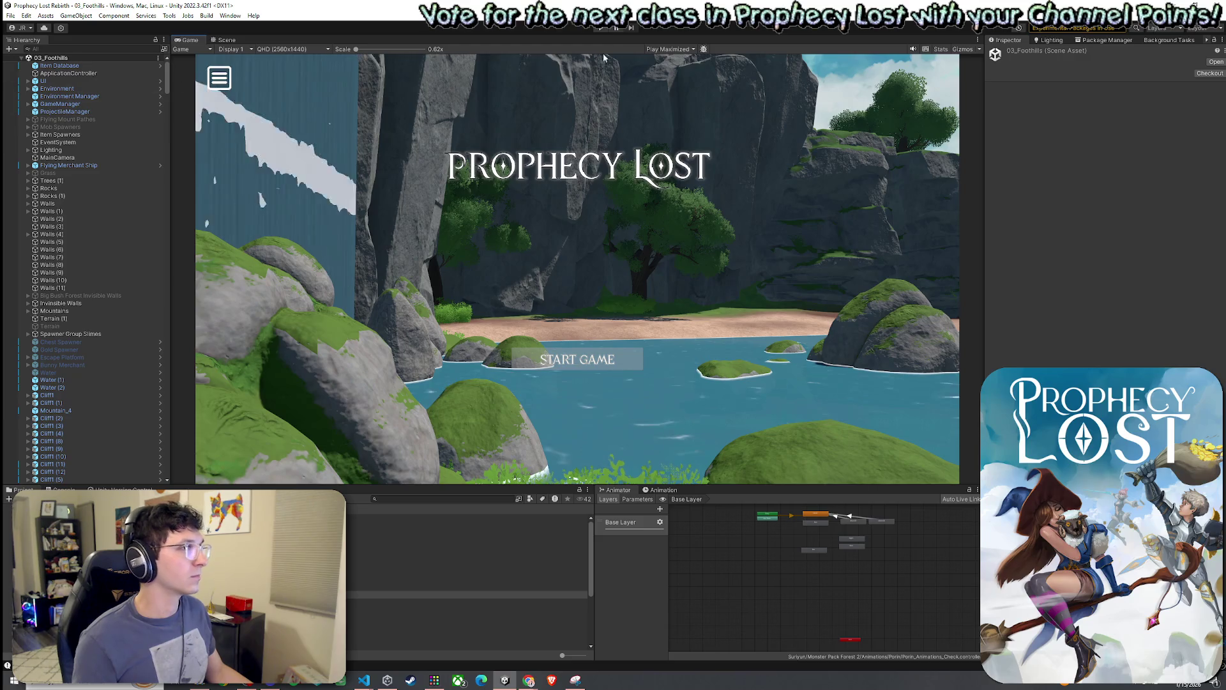
double_click(190, 39)
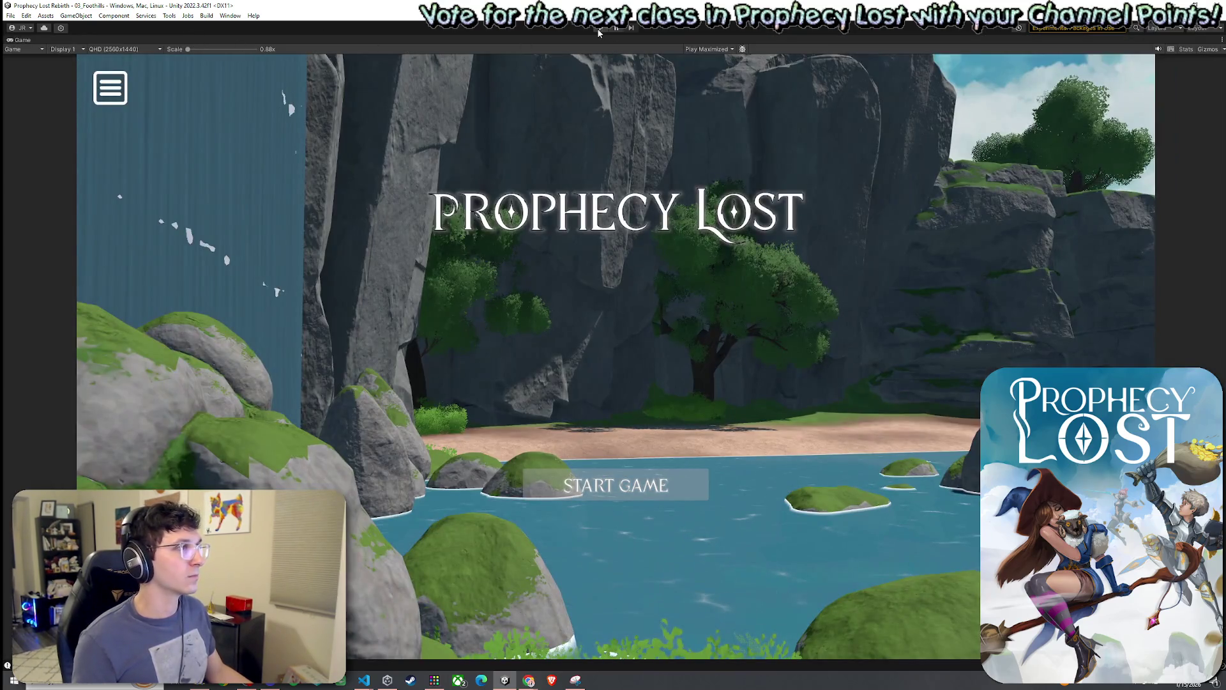
Enter play mode and choose START GAME to begin a Prophecy Lost match in 03_Foothills.
left_click(598, 30)
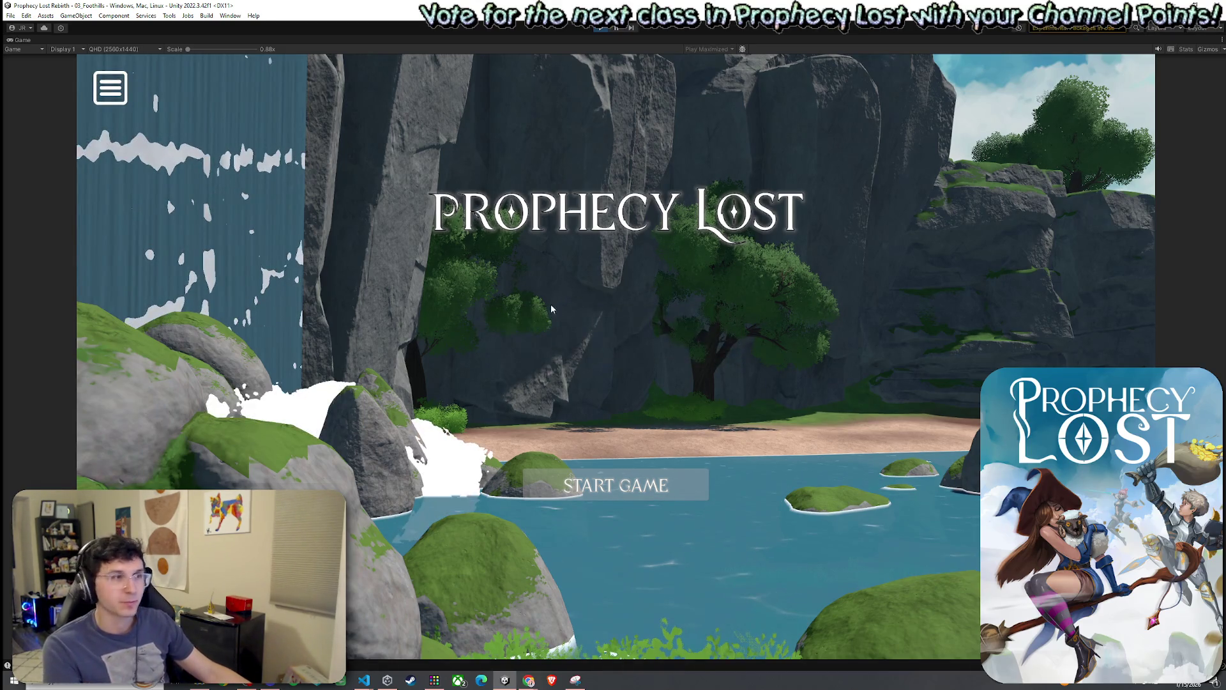
left_click(622, 492)
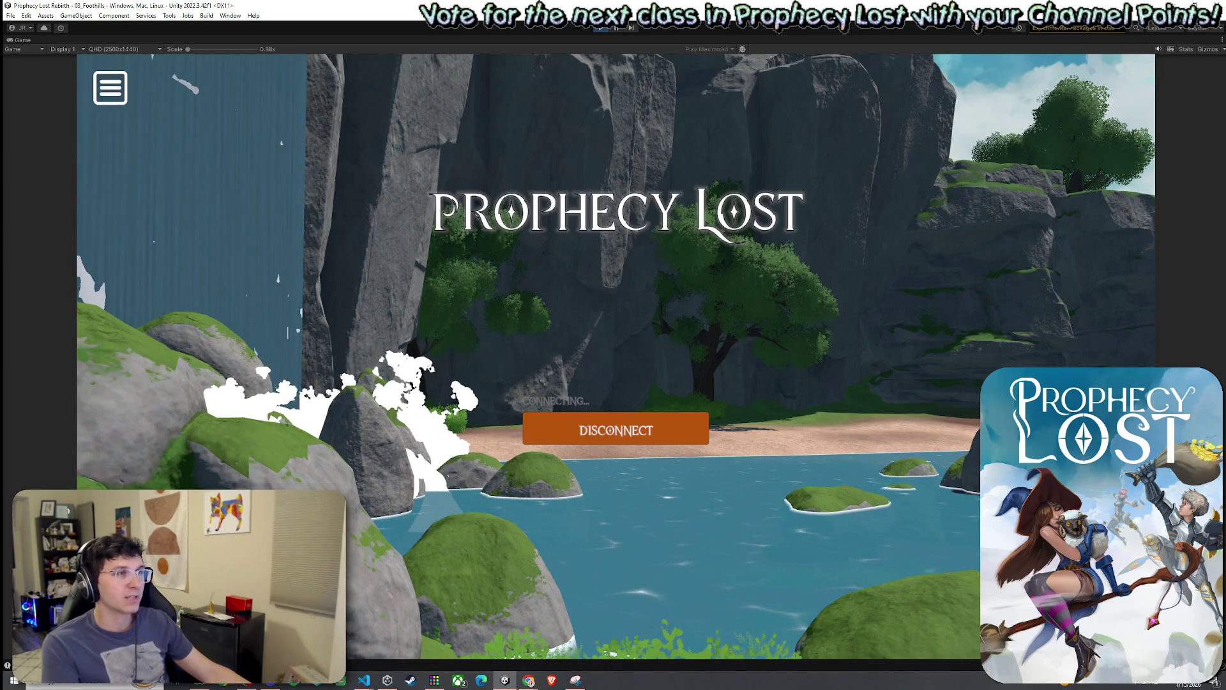
Run the character through the desert camp past the barrels, tents and fence toward the bridge.
key("w")
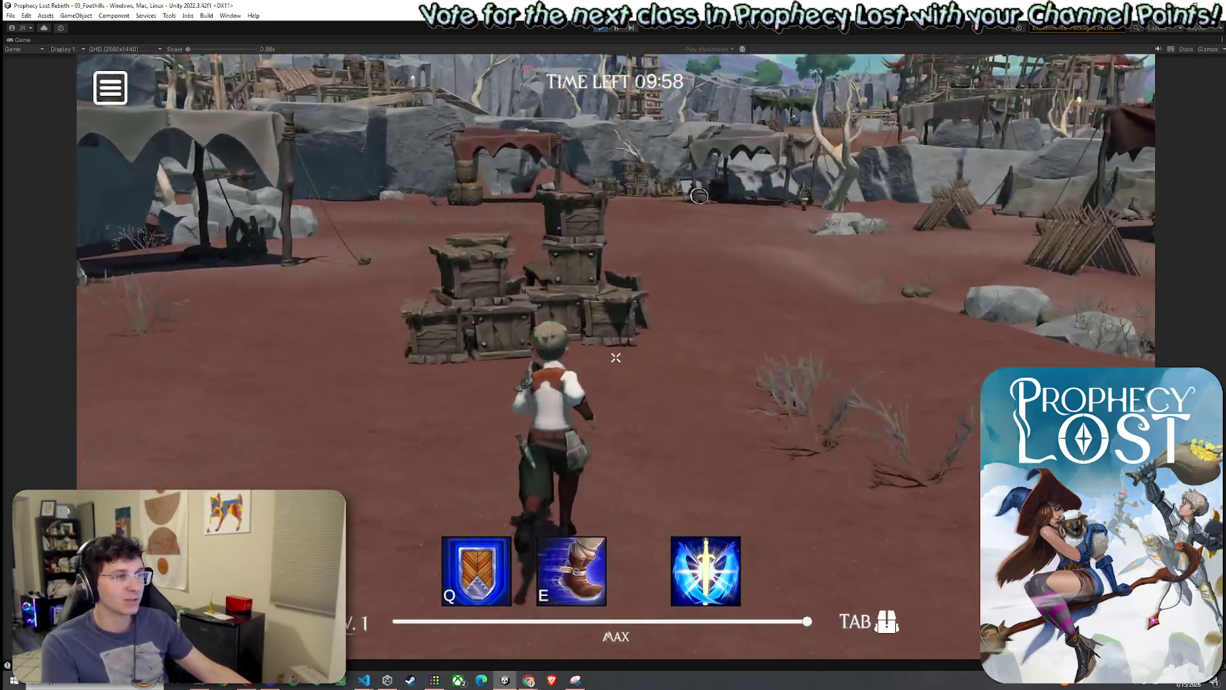
key("w")
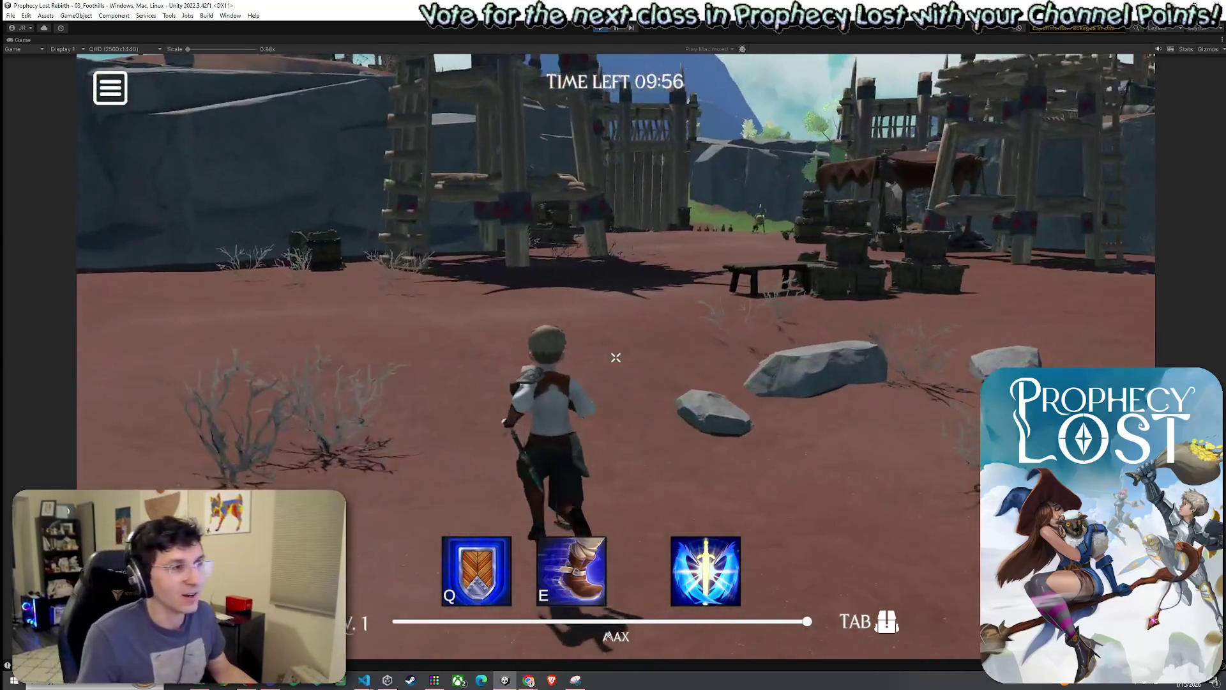
key("w")
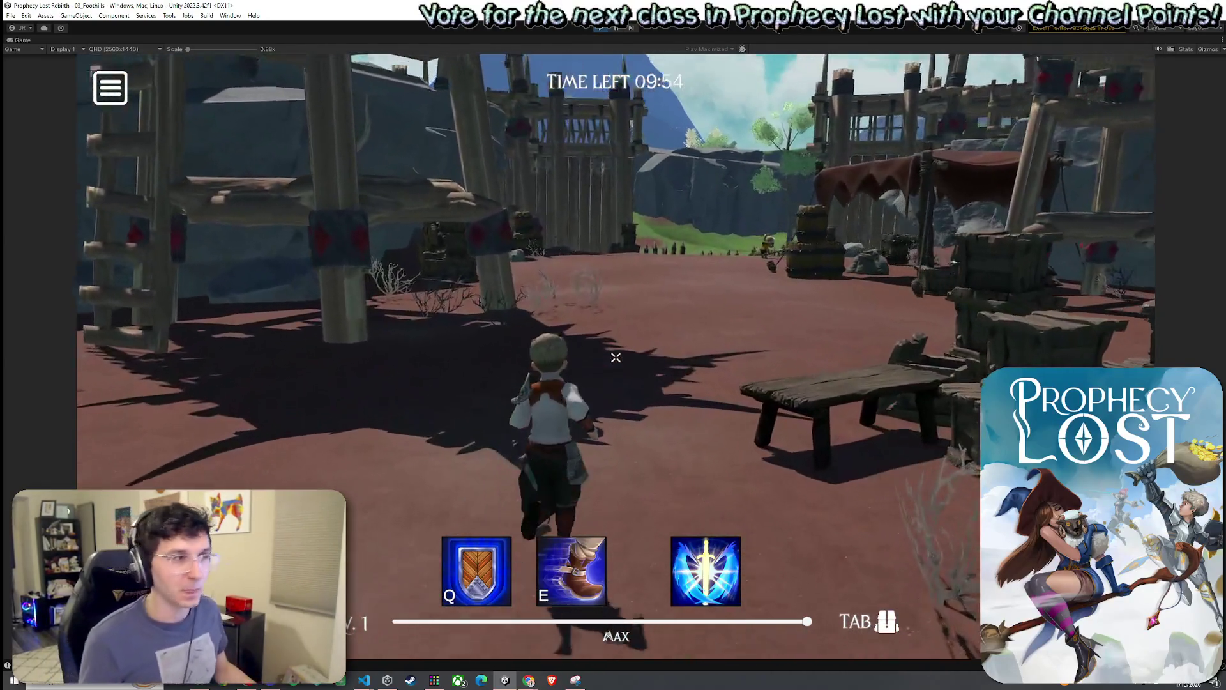
key("w")
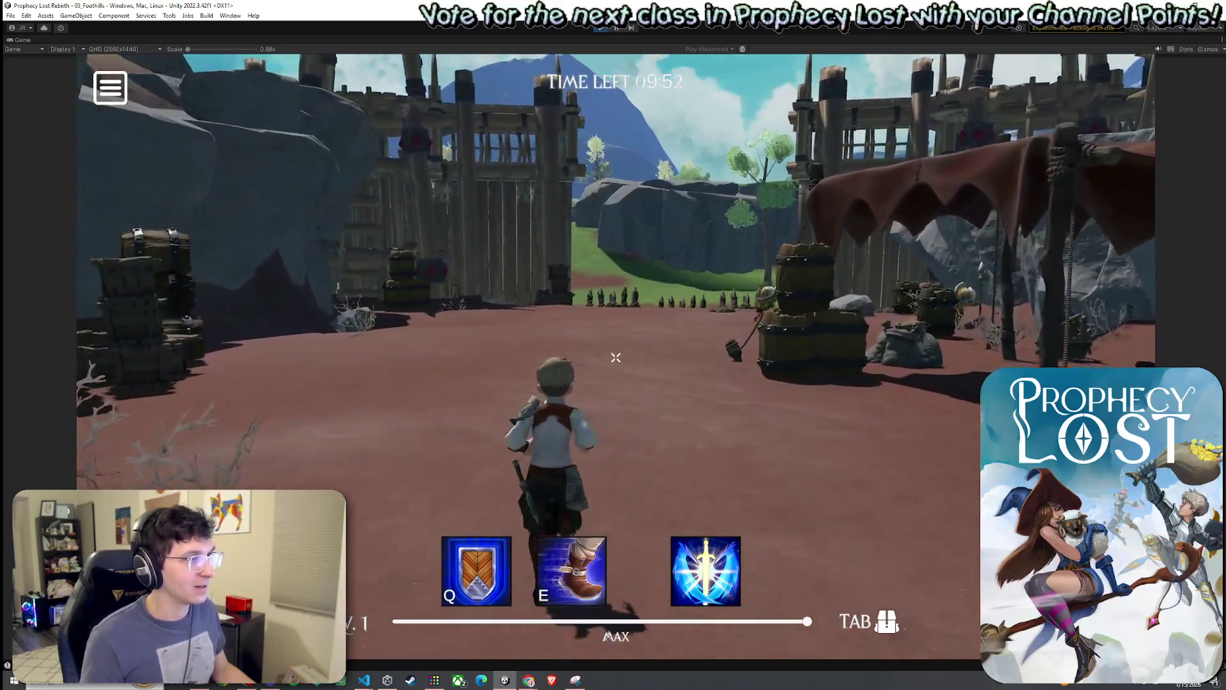
key("w")
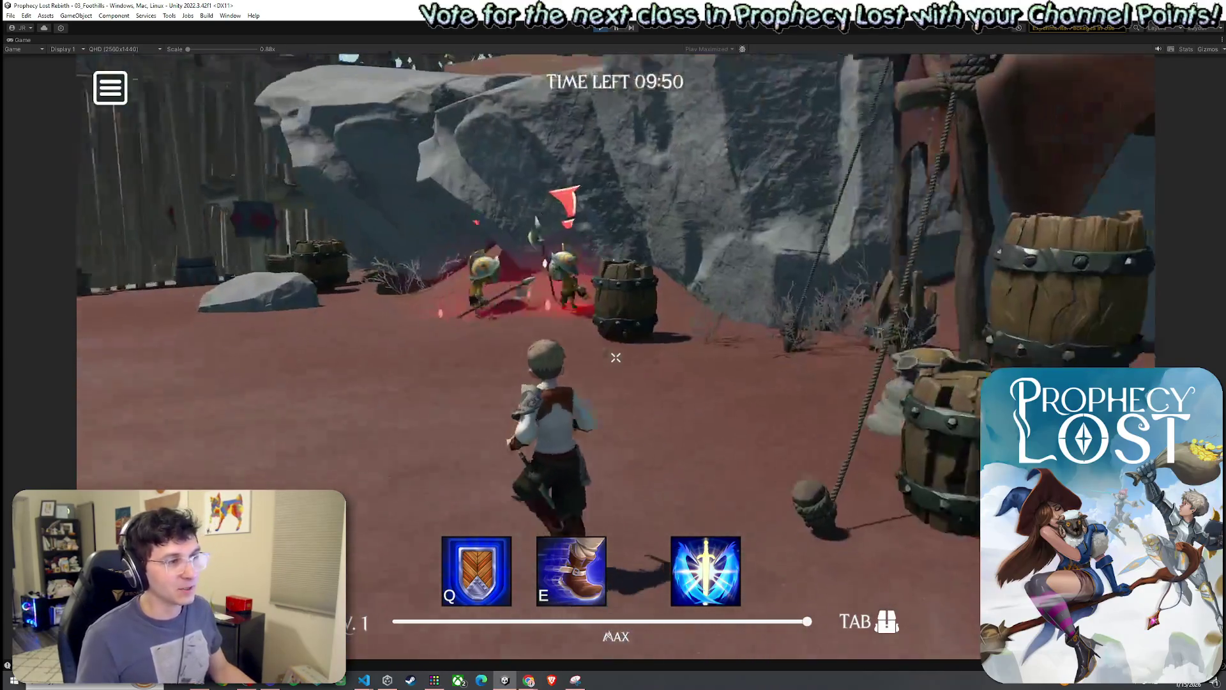
key("w")
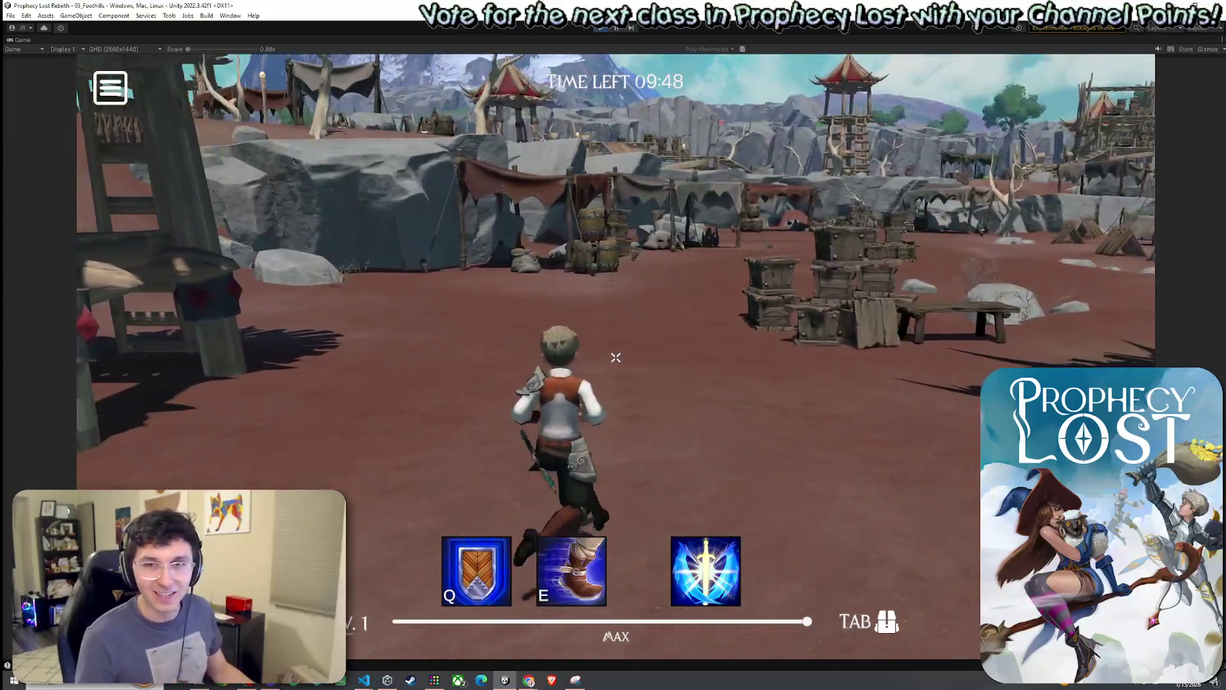
key("w")
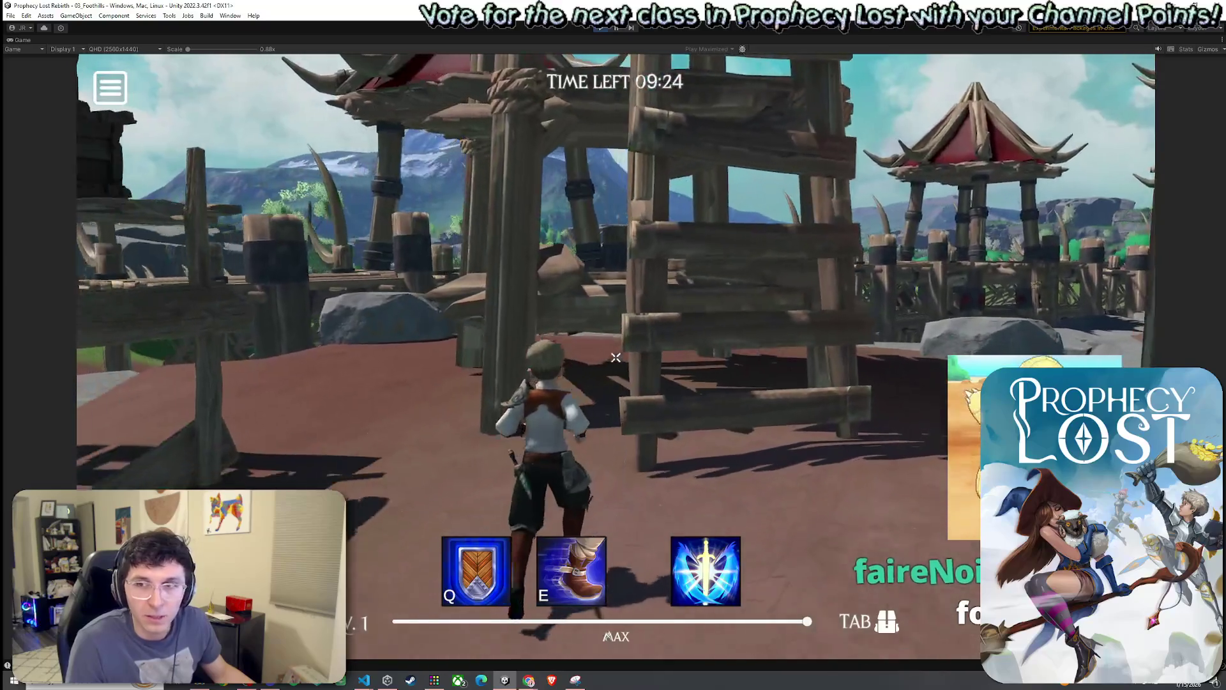
key("w")
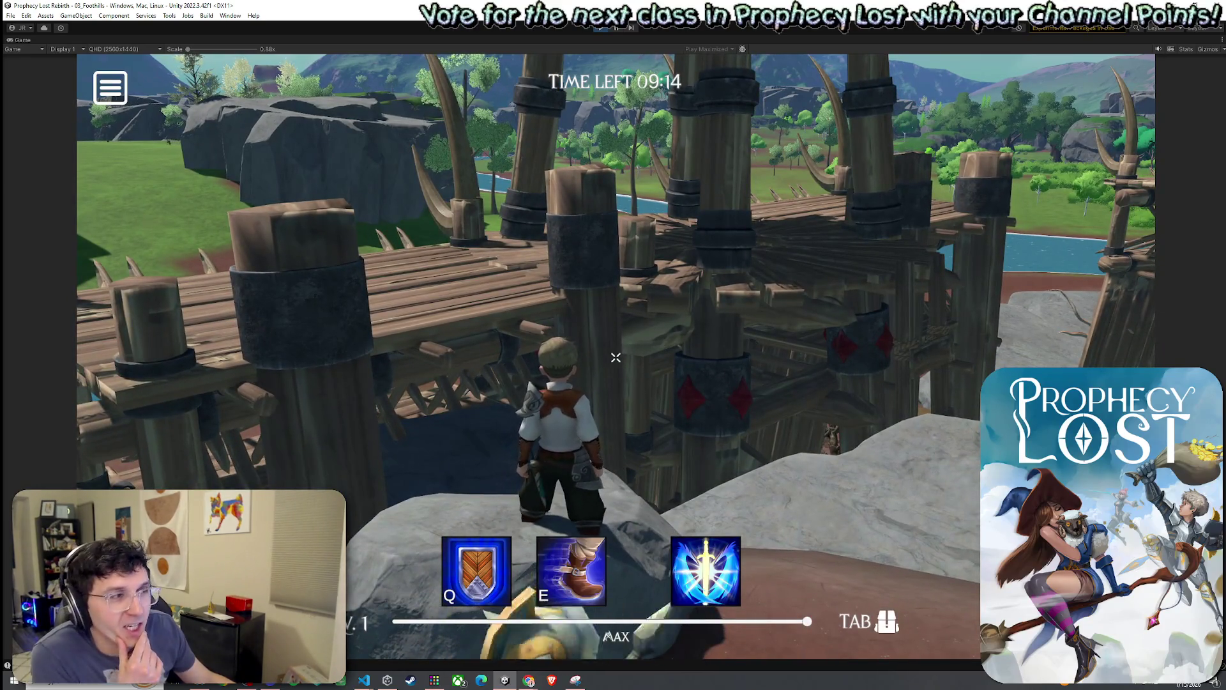
key("w")
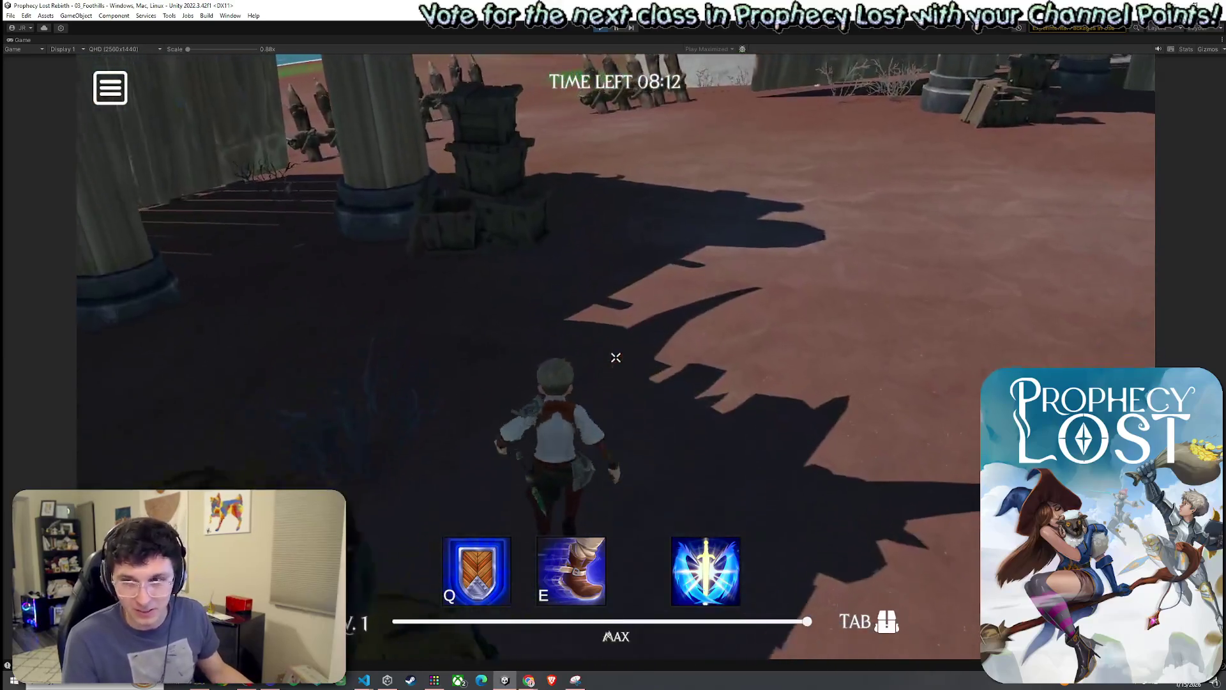
Run along the wooden fence toward the shoreline and river.
key("w")
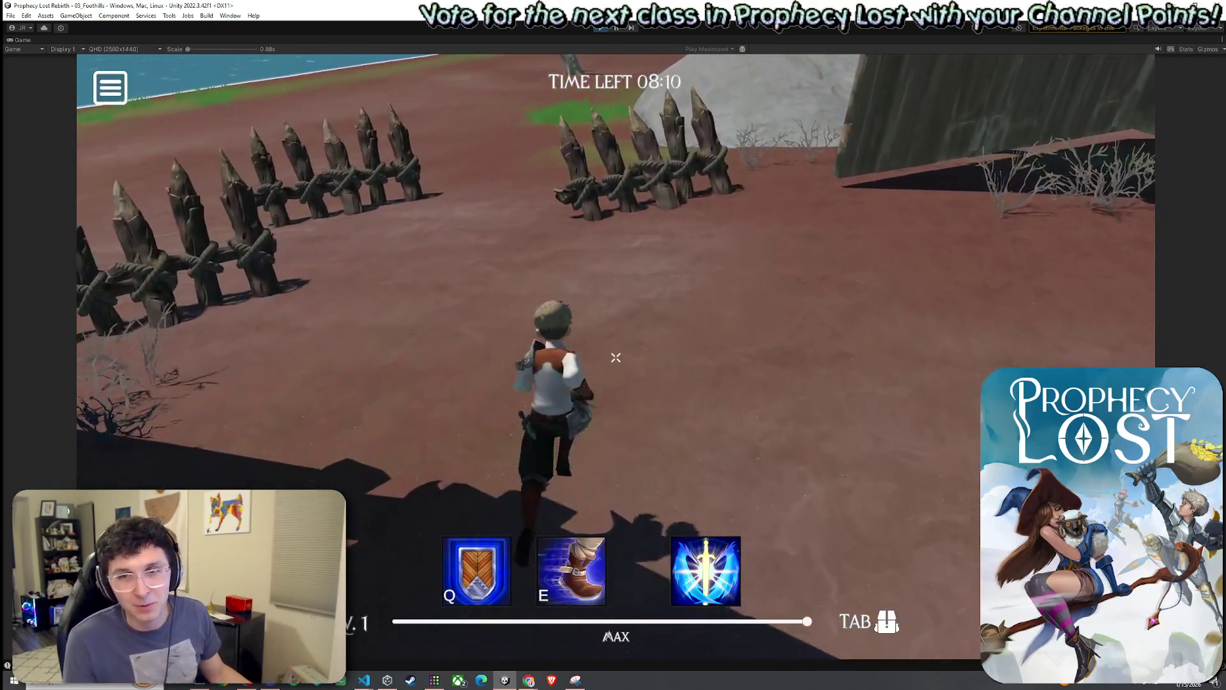
key("w")
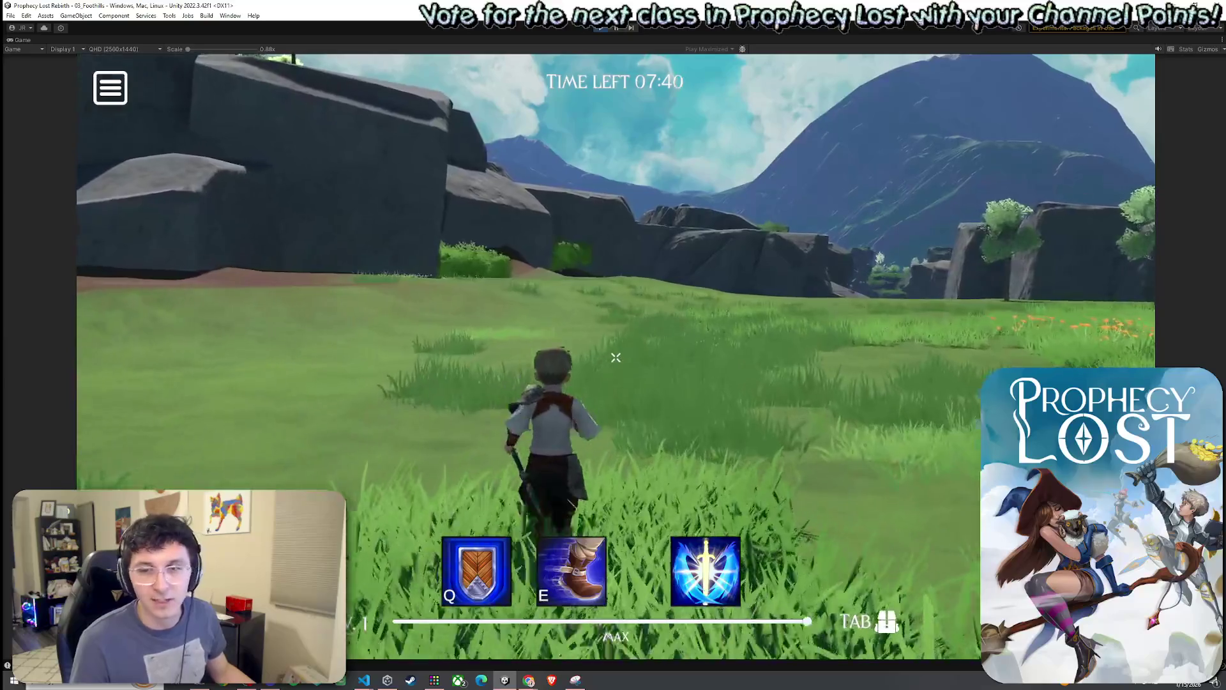
Run the character forward across the open meadow.
key("w")
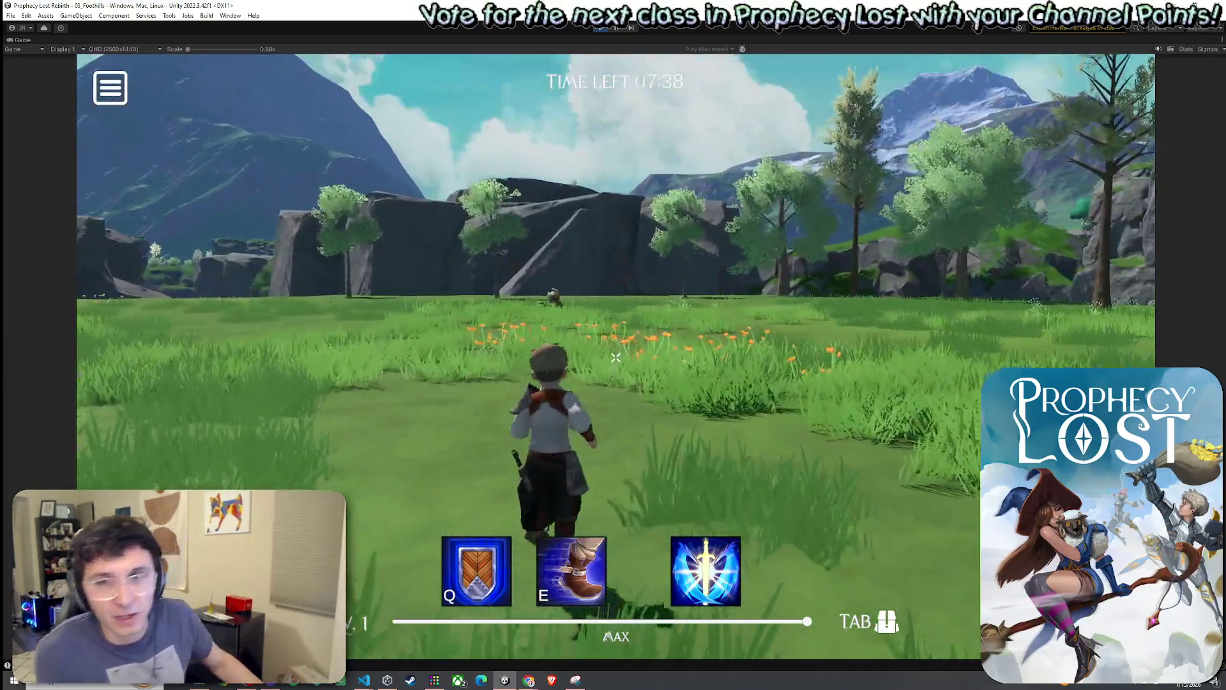
key("w")
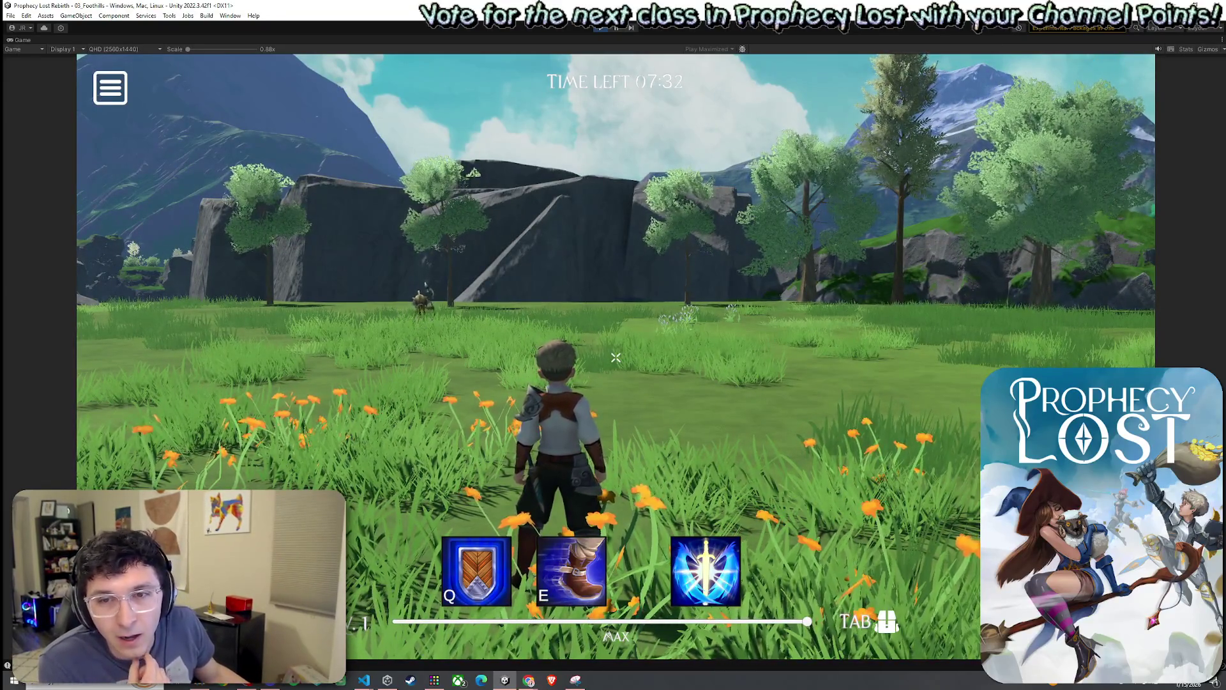
key("w")
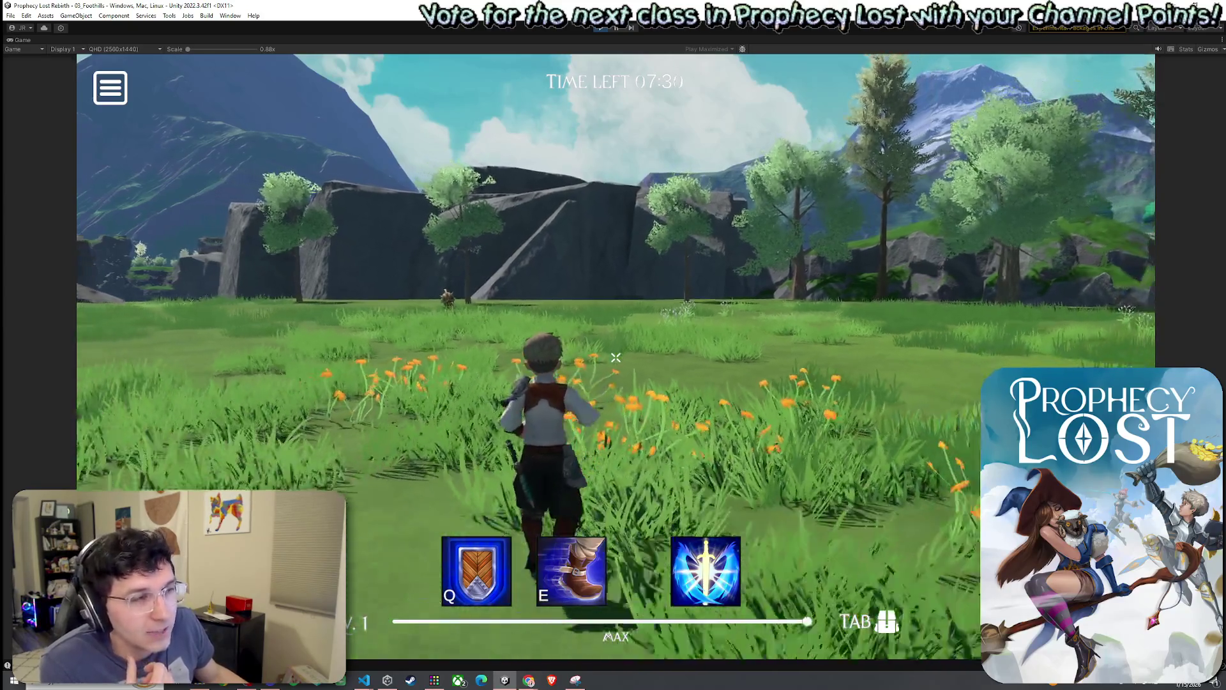
key("w")
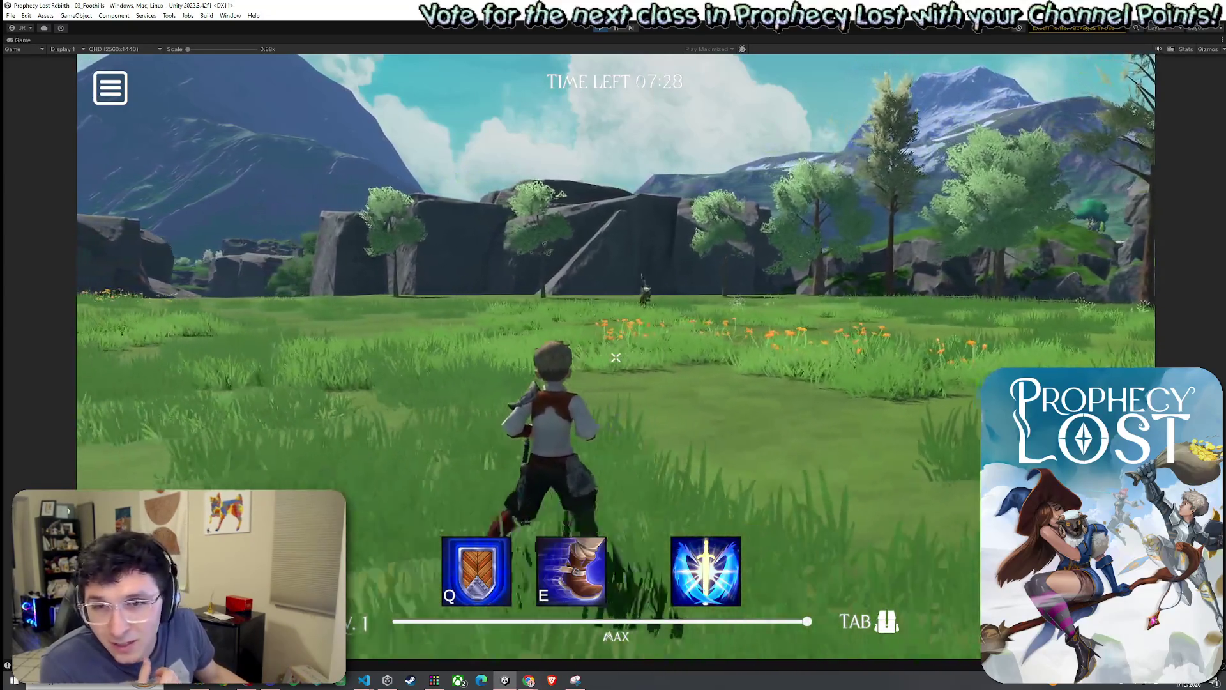
Turn toward the cliffs, stop near them, then run on toward the trees.
key("w")
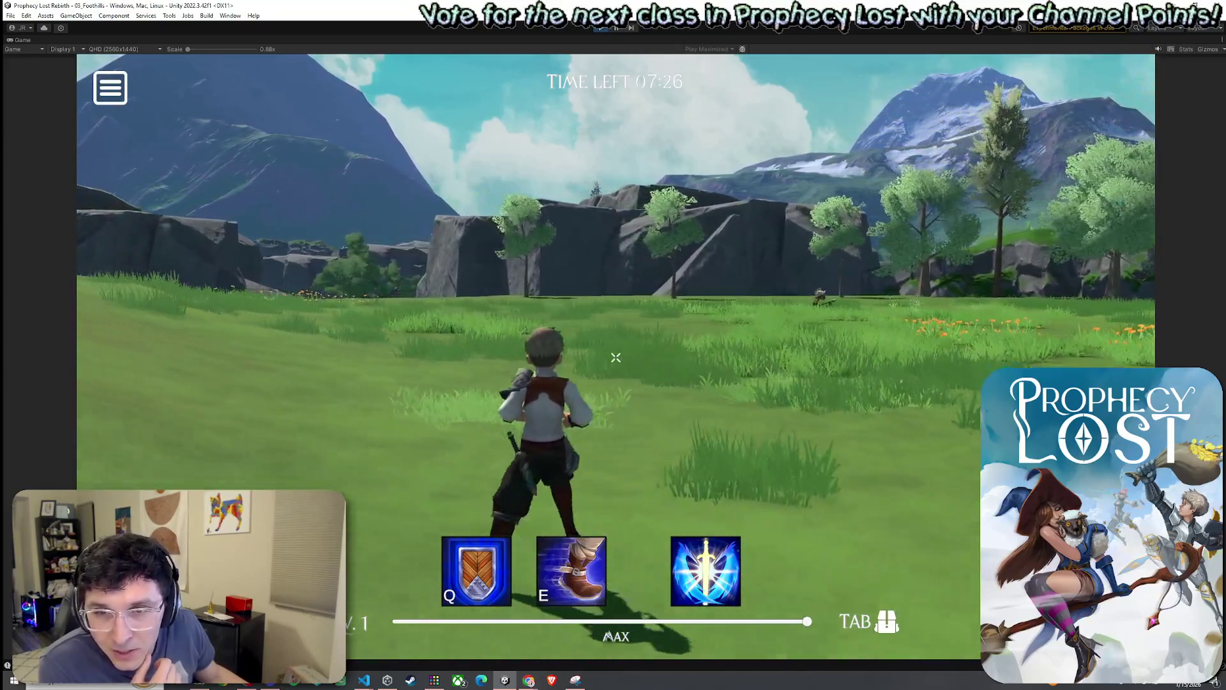
key("w")
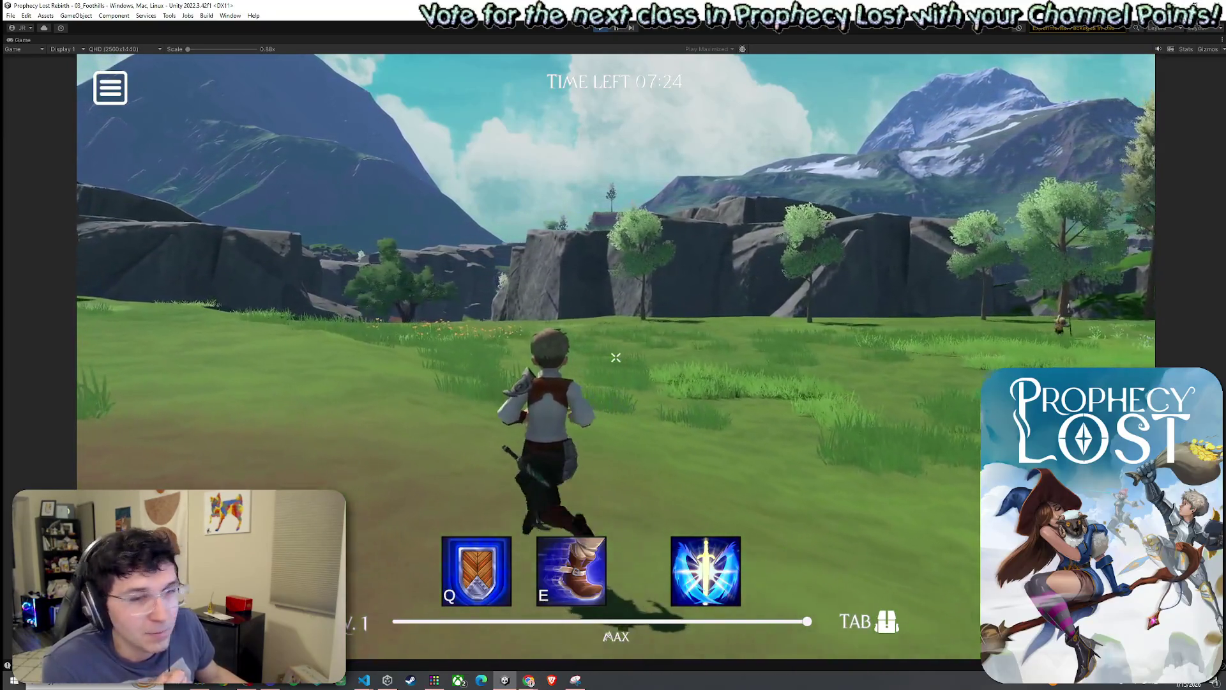
key("w")
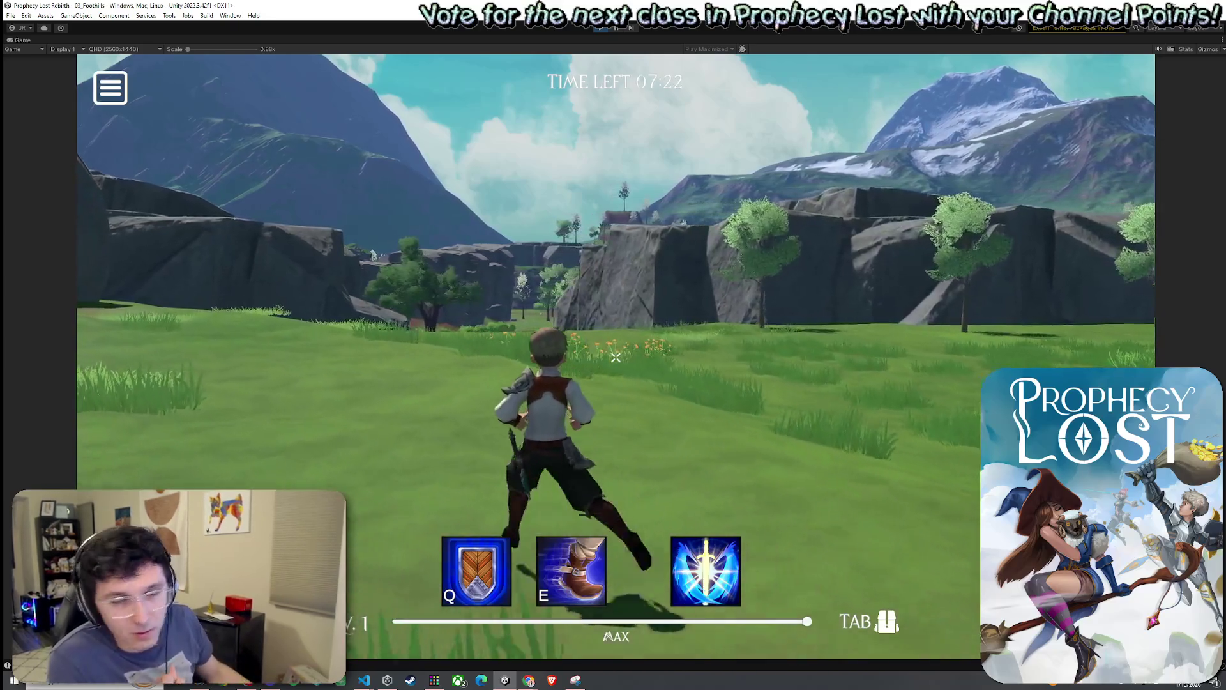
key("w")
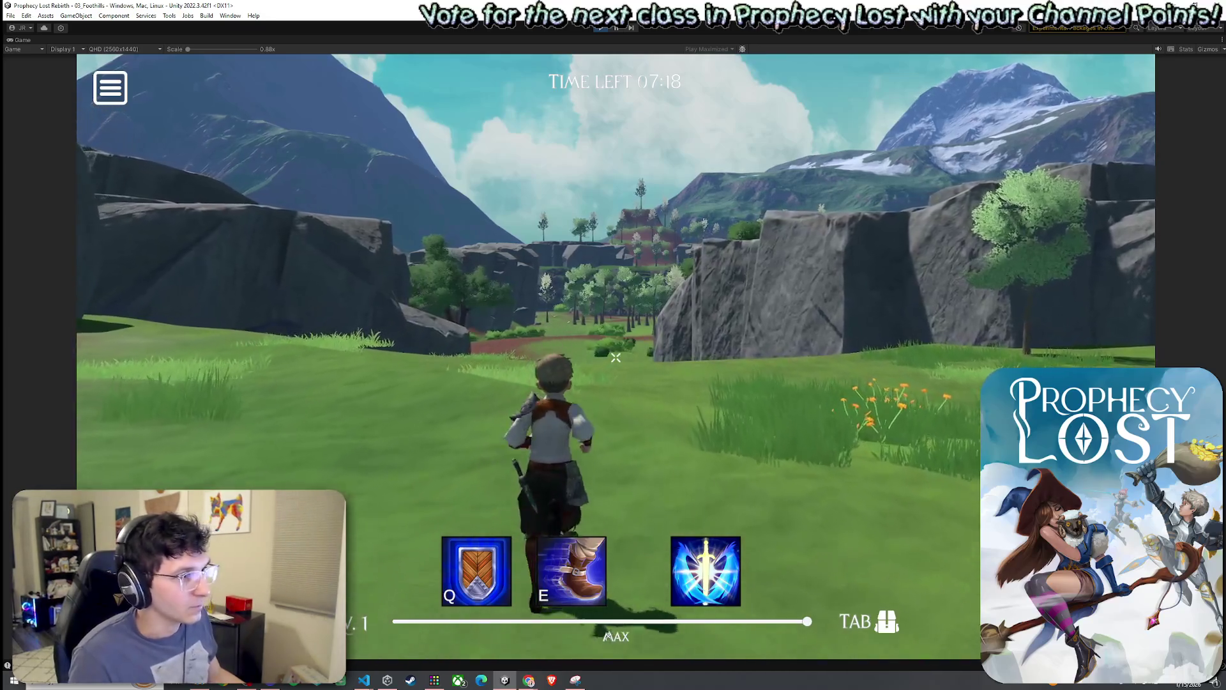
key("w")
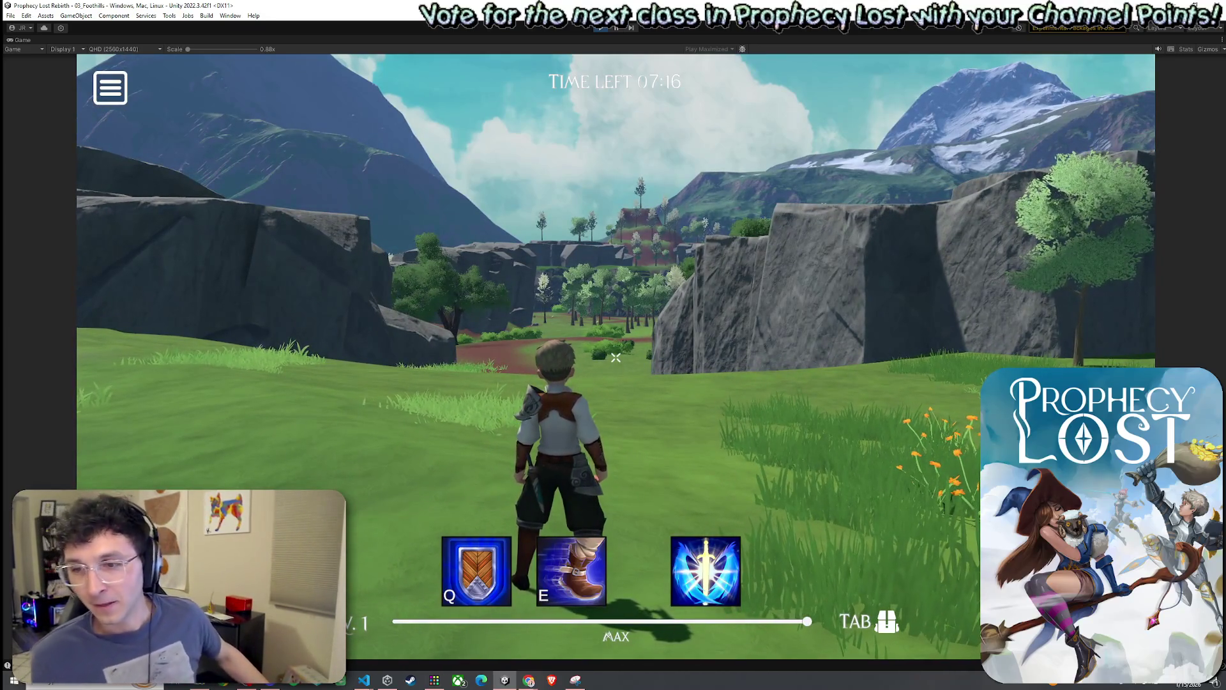
mouse_move(616, 357)
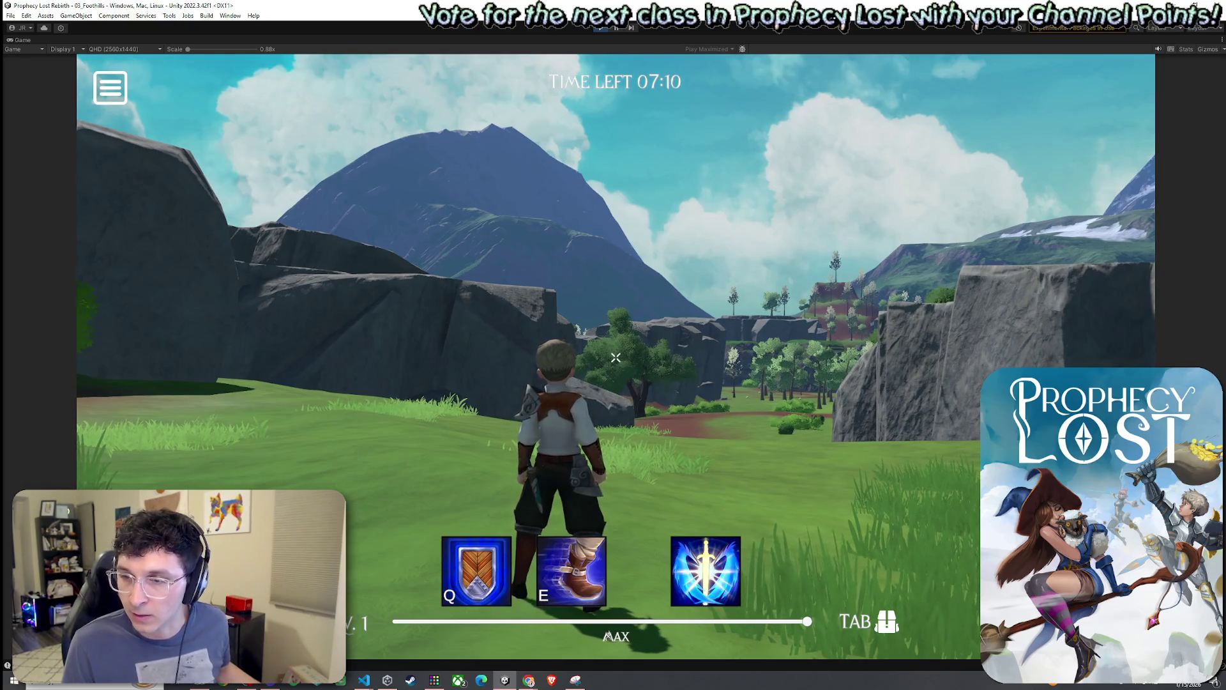
key("w")
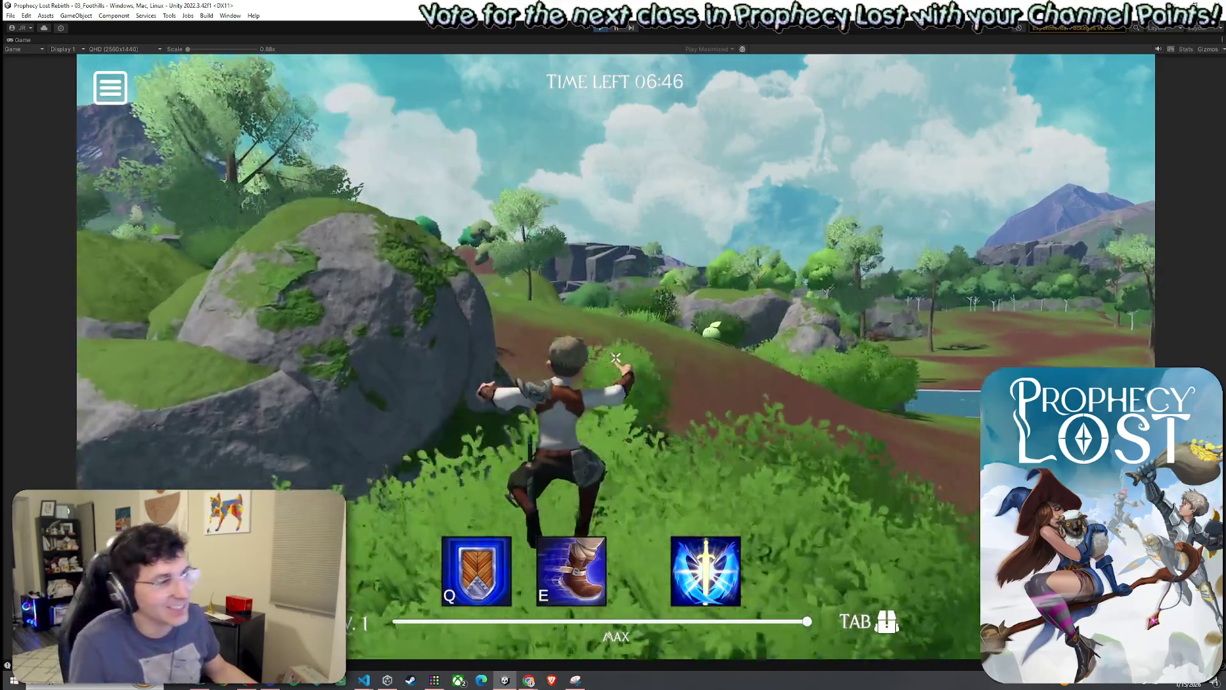
Run up the dirt path and through the grassy grove, turning left.
key("w")
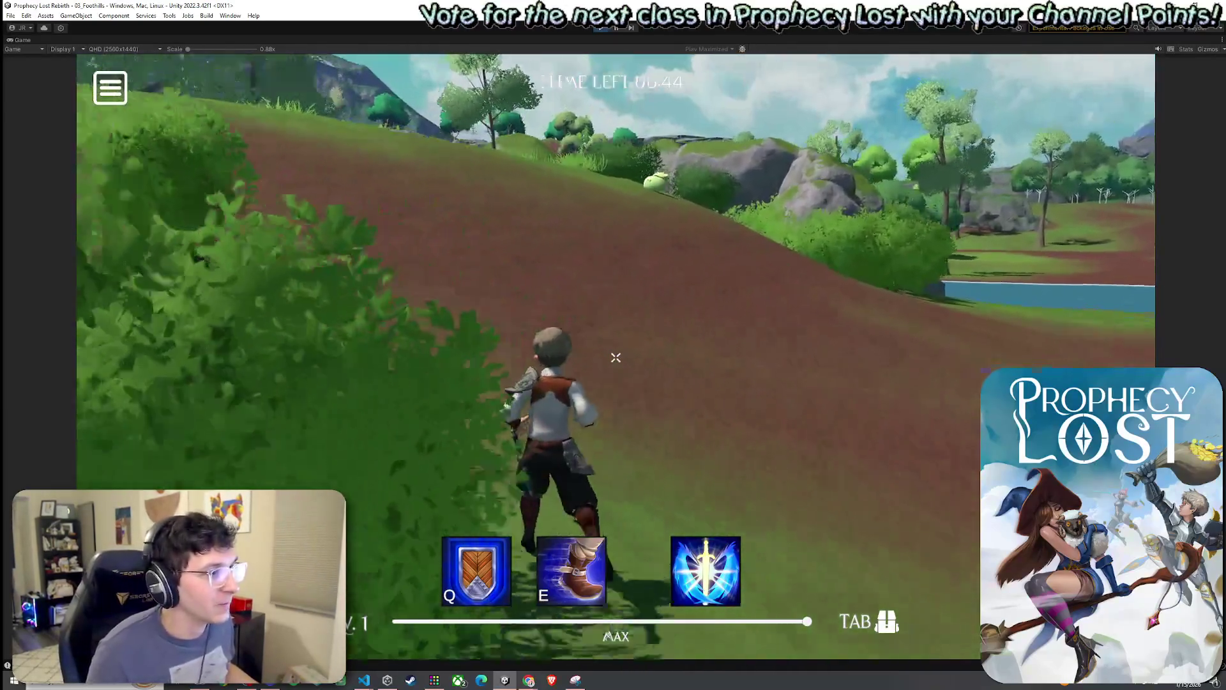
key("w")
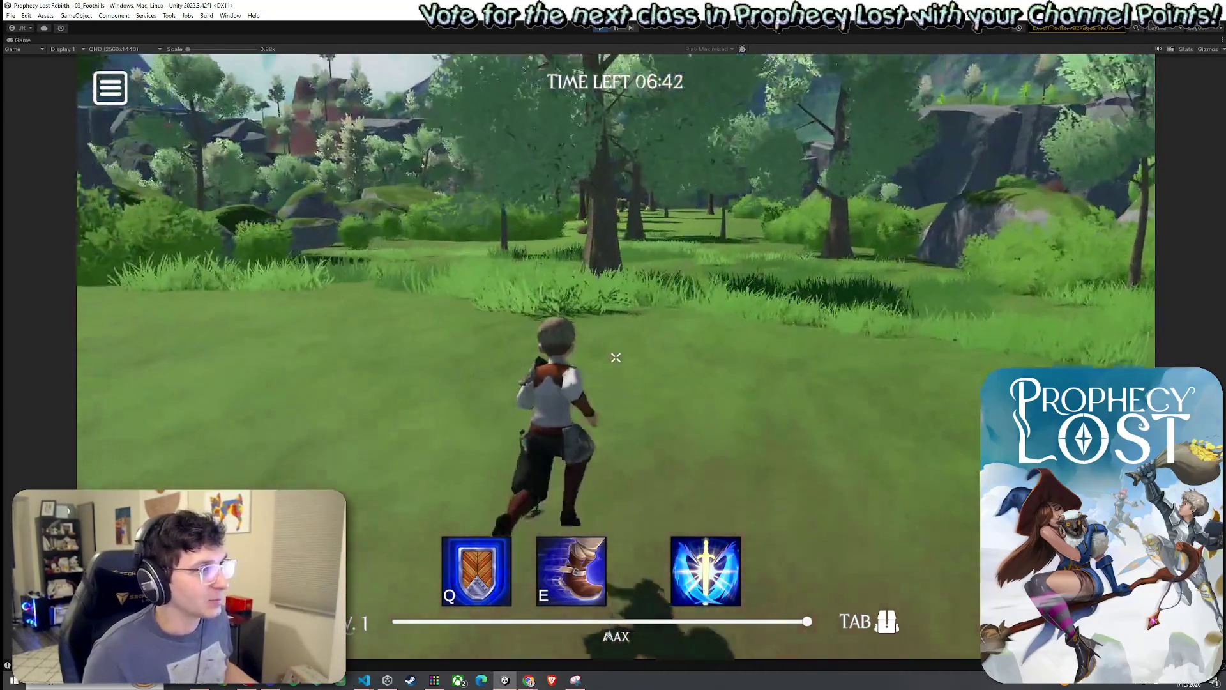
key("w")
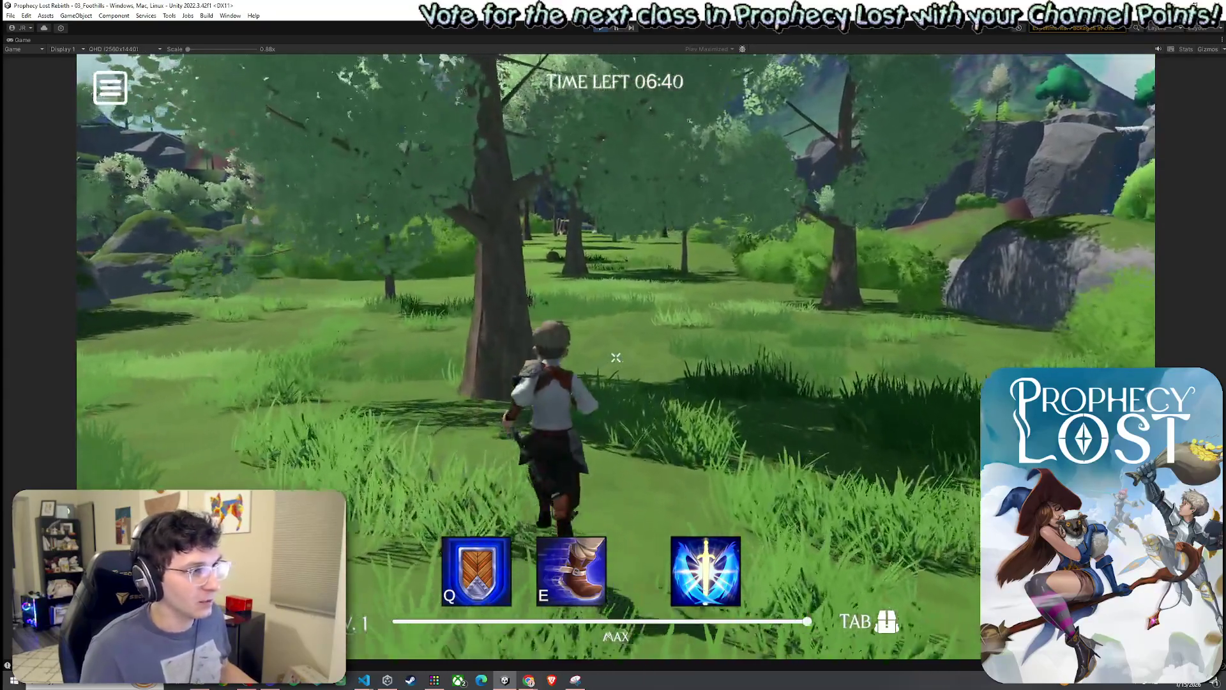
key("w")
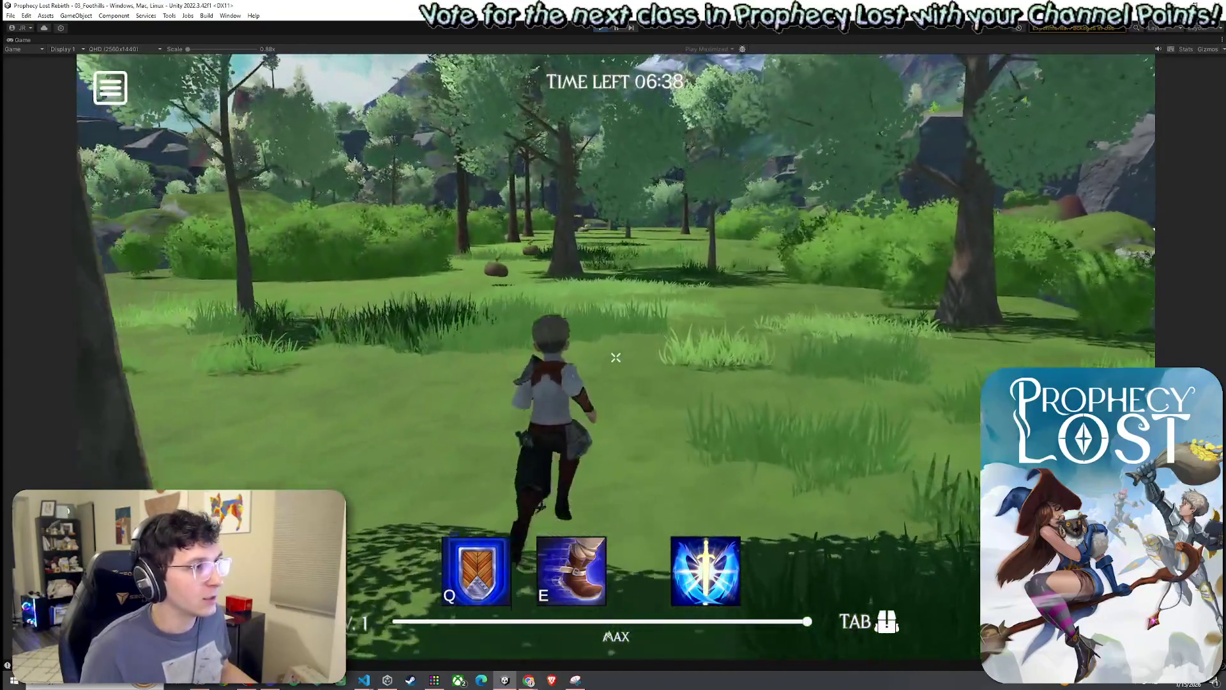
key("w")
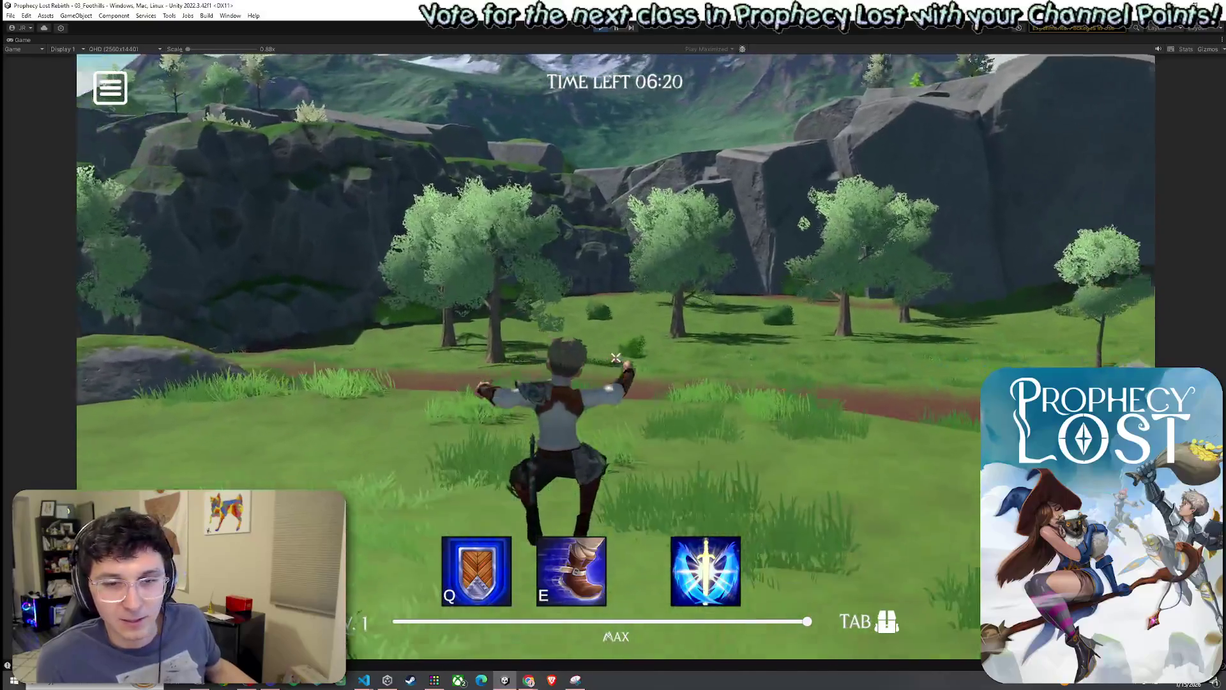
Run across the stream meadow to the rocky slope until the match ends.
key("w")
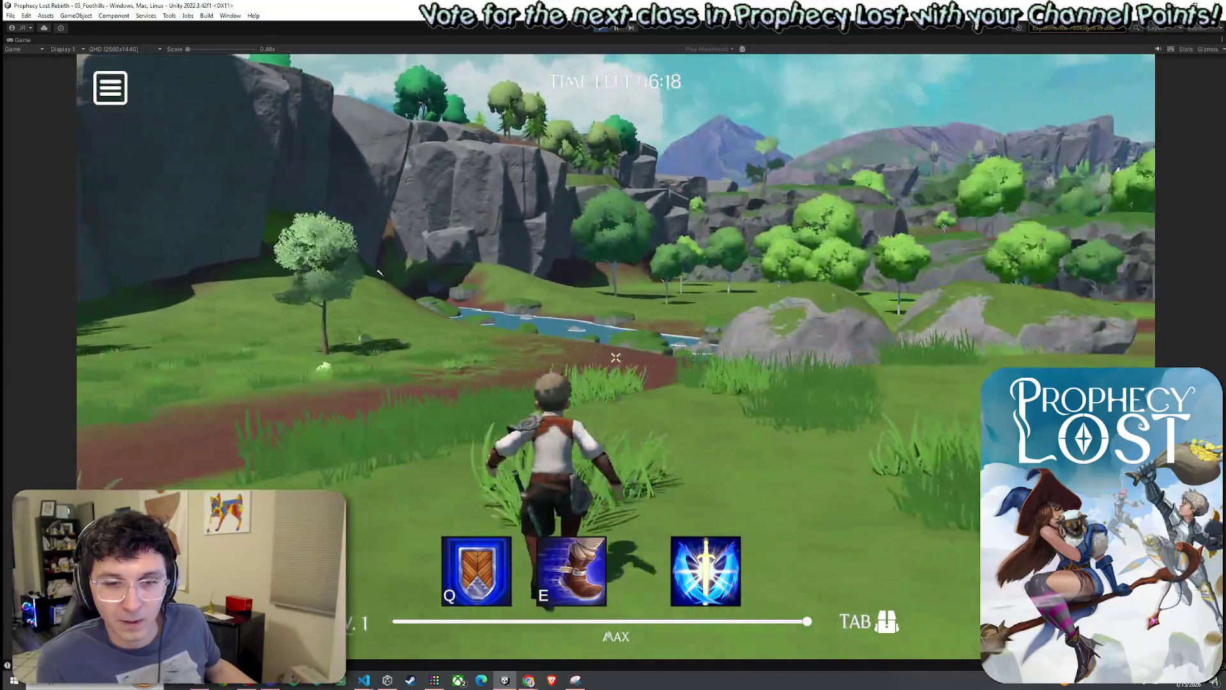
key("w")
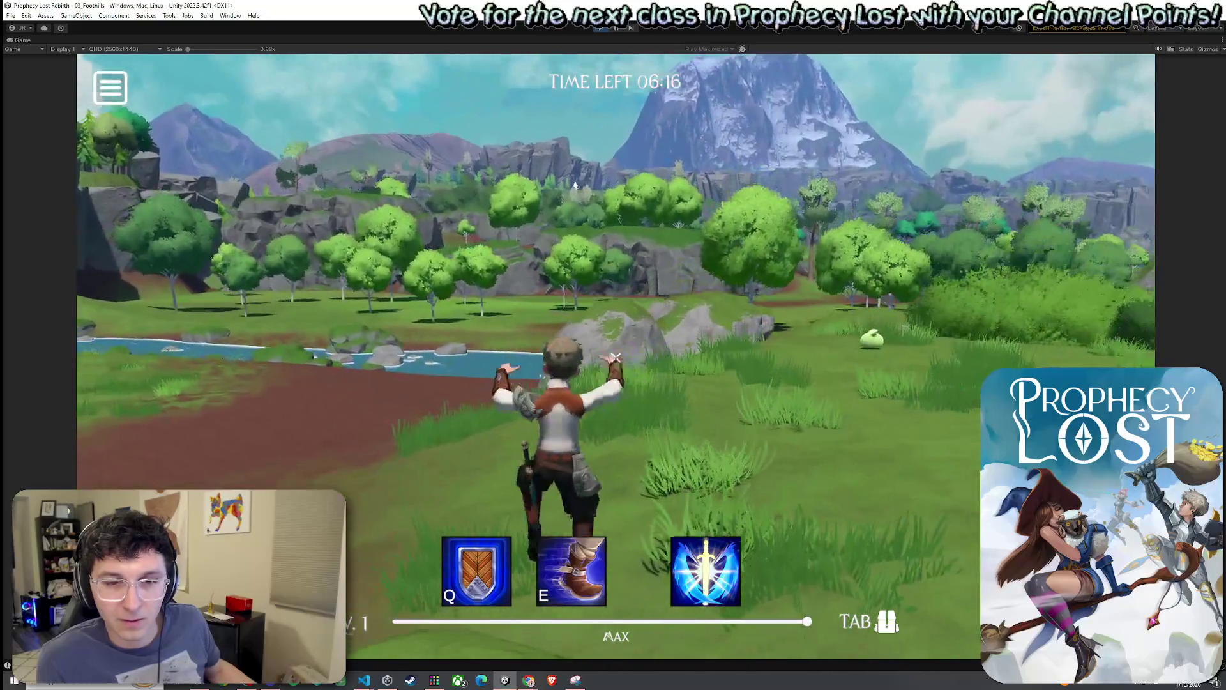
key("w")
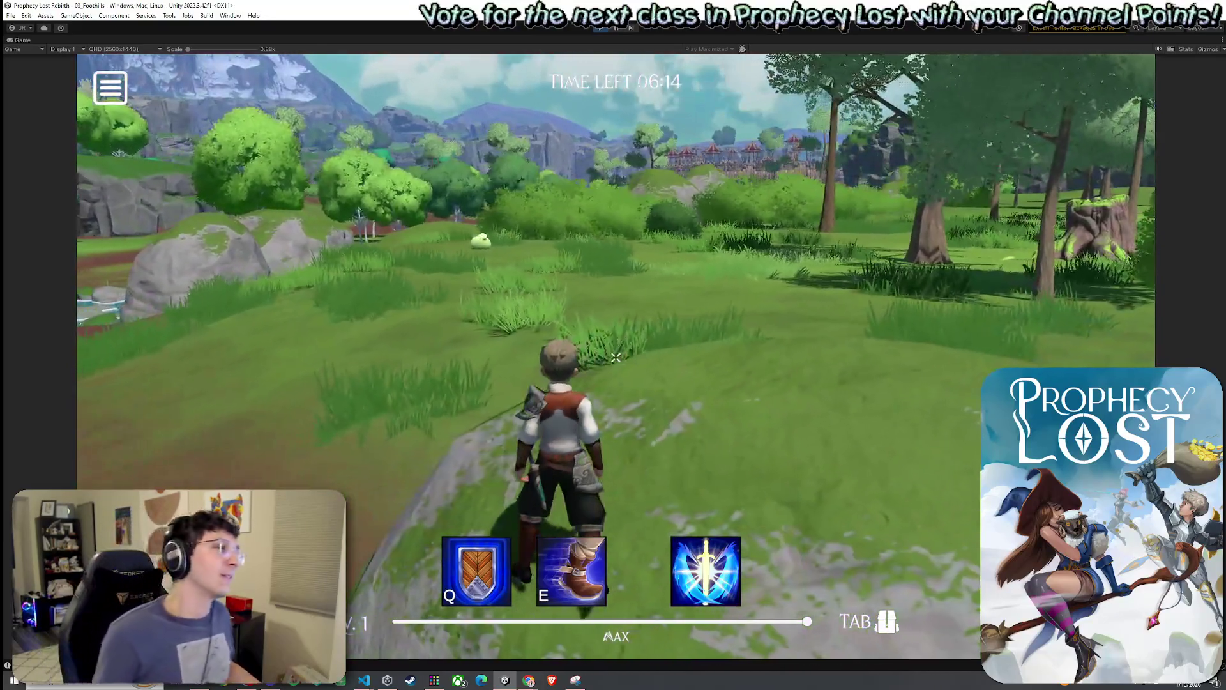
key("w")
key("super")
key("super")
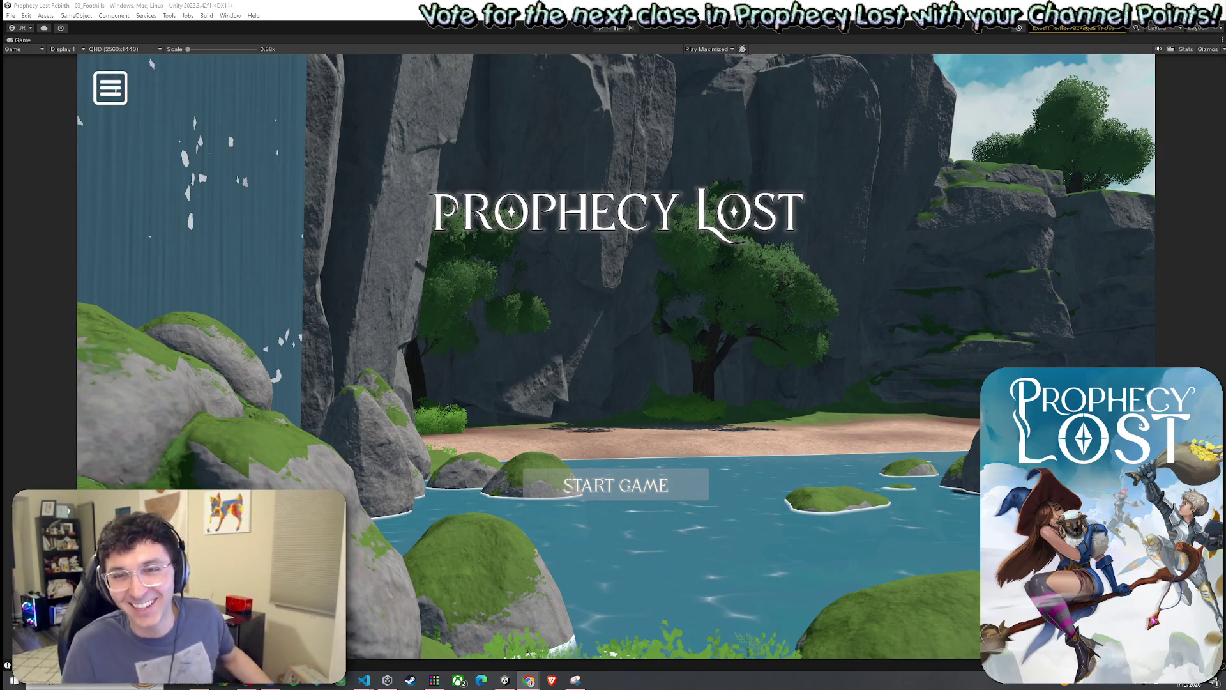
Refocus the Unity window and exit Play mode with Ctrl+P.
left_click(751, 343)
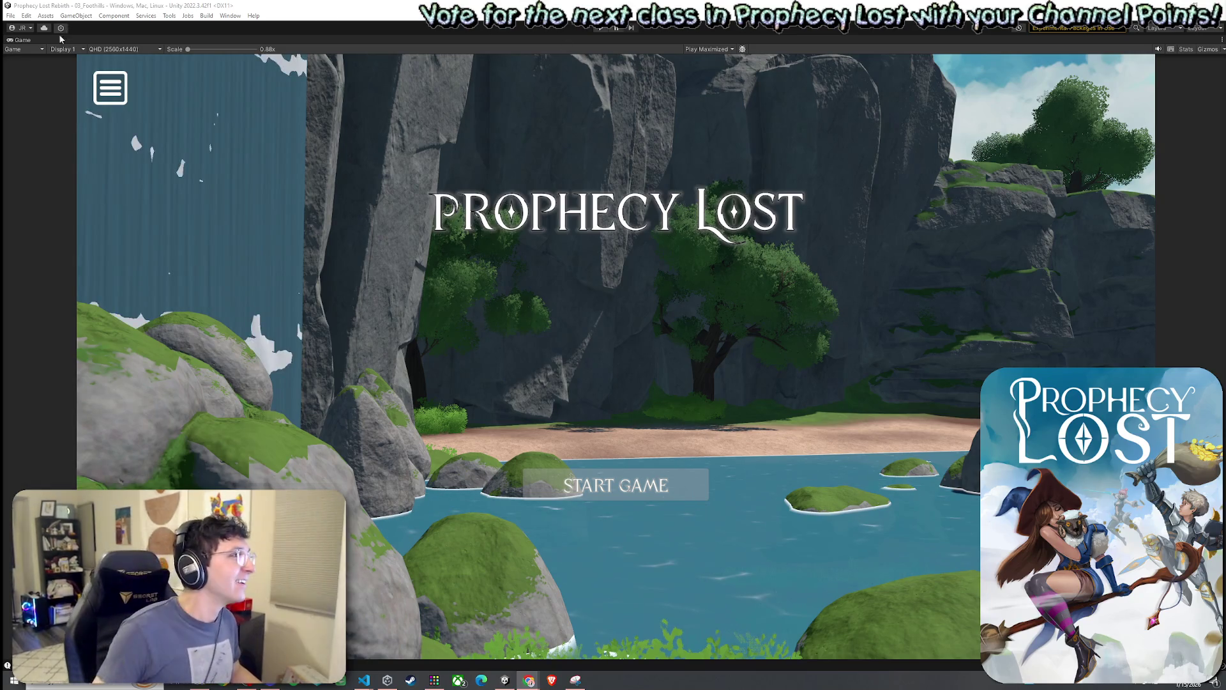
left_click(23, 44)
key("ctrl+p")
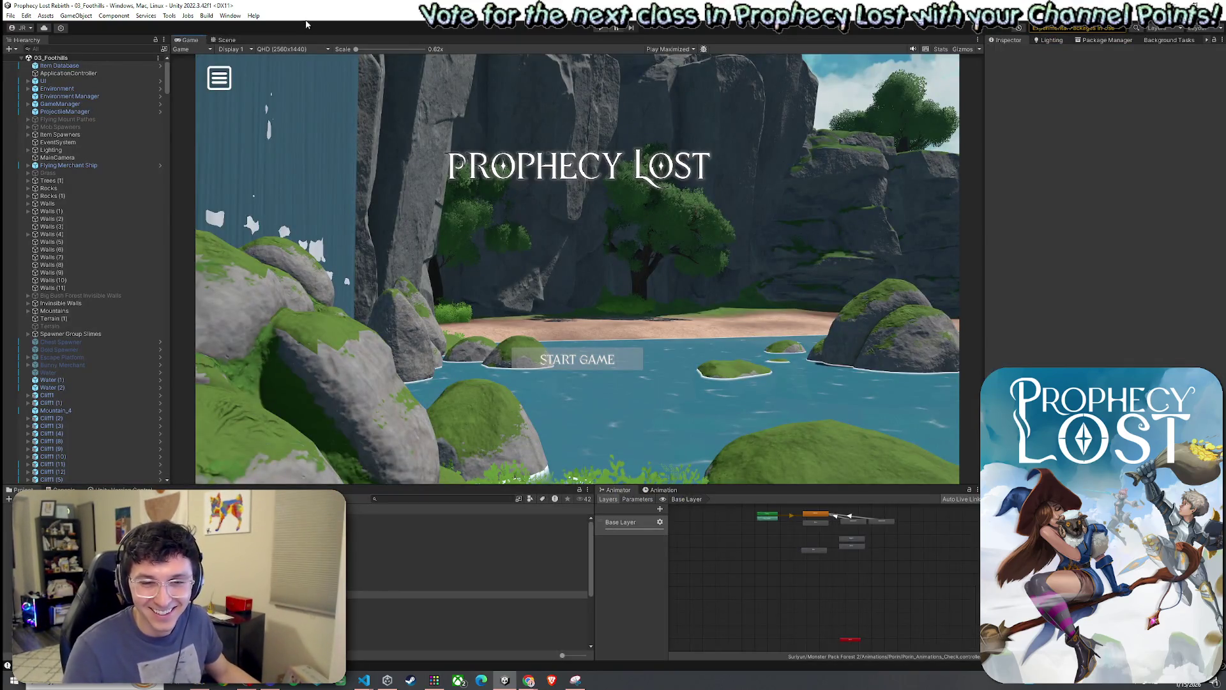
Switch to the Scene view and save the current scene.
left_click(225, 39)
left_click(10, 16)
left_click(32, 62)
Open 02_Test Scene from the Project panel and save it.
left_click(466, 586)
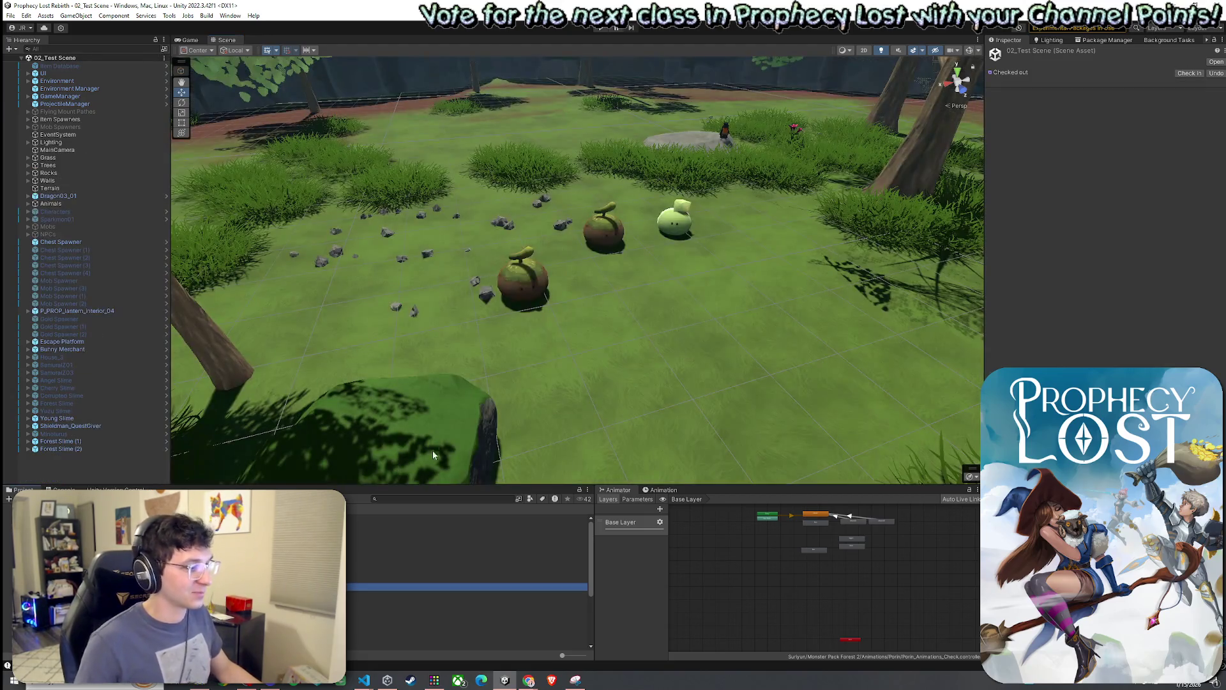
left_click(11, 15)
left_click(51, 61)
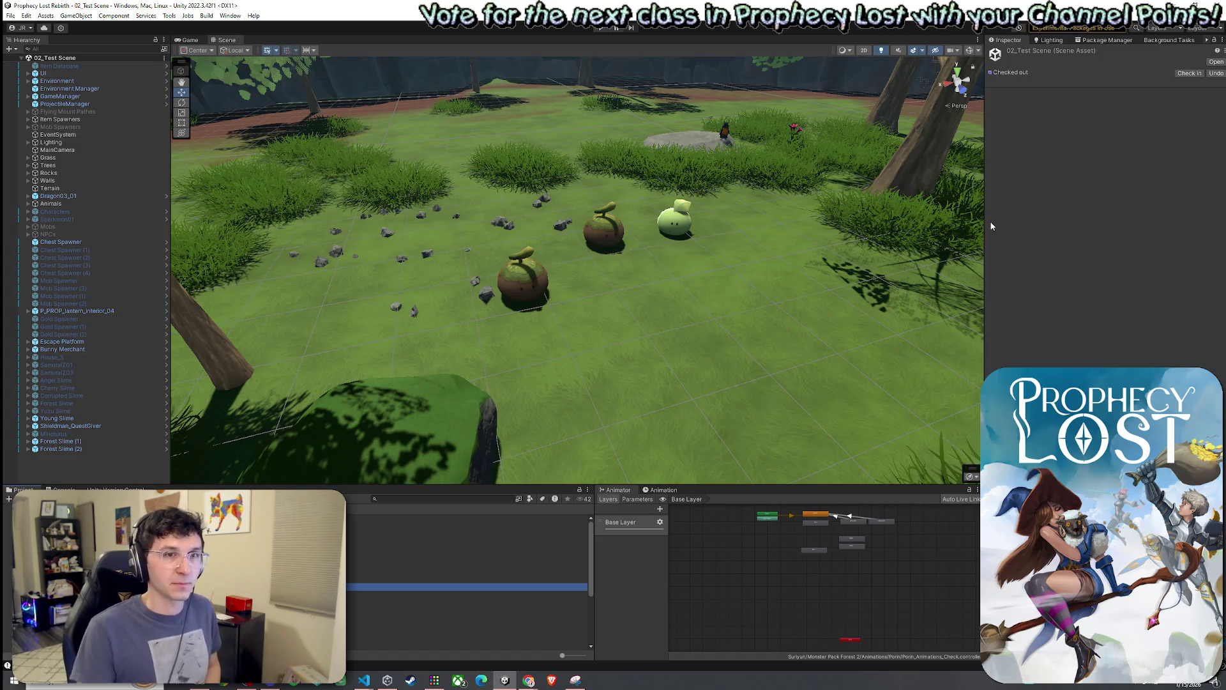
scroll(767, 268, "up", 3)
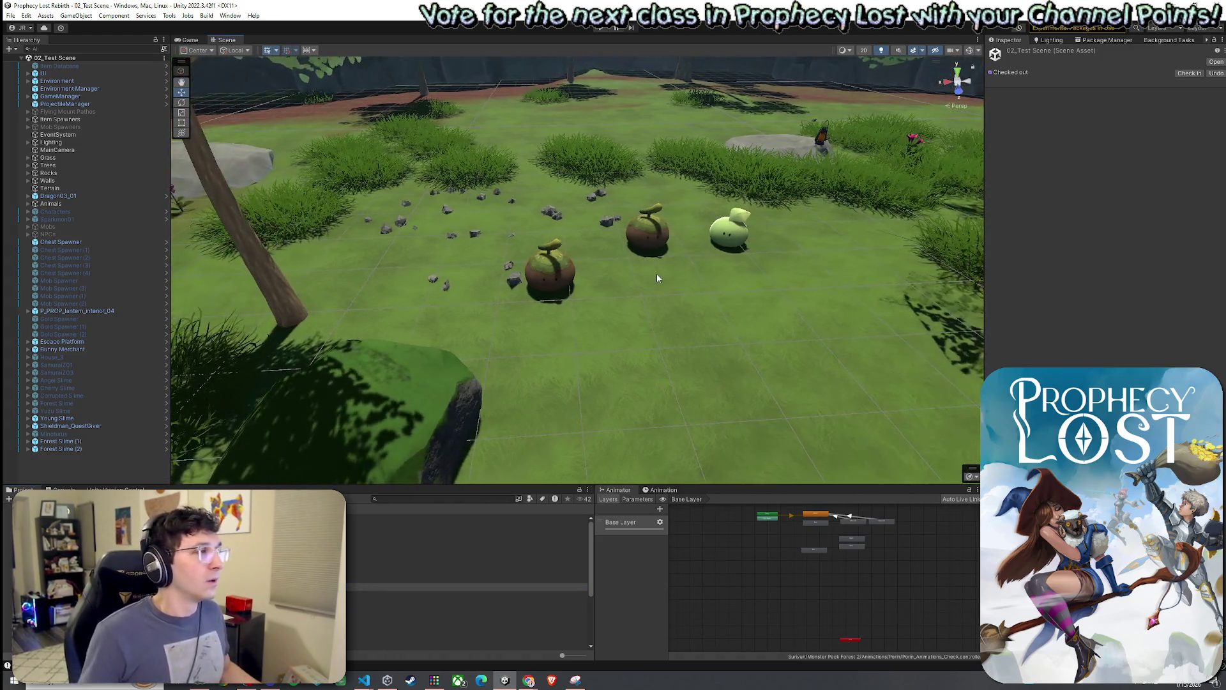
left_click(26, 16)
left_click(51, 62)
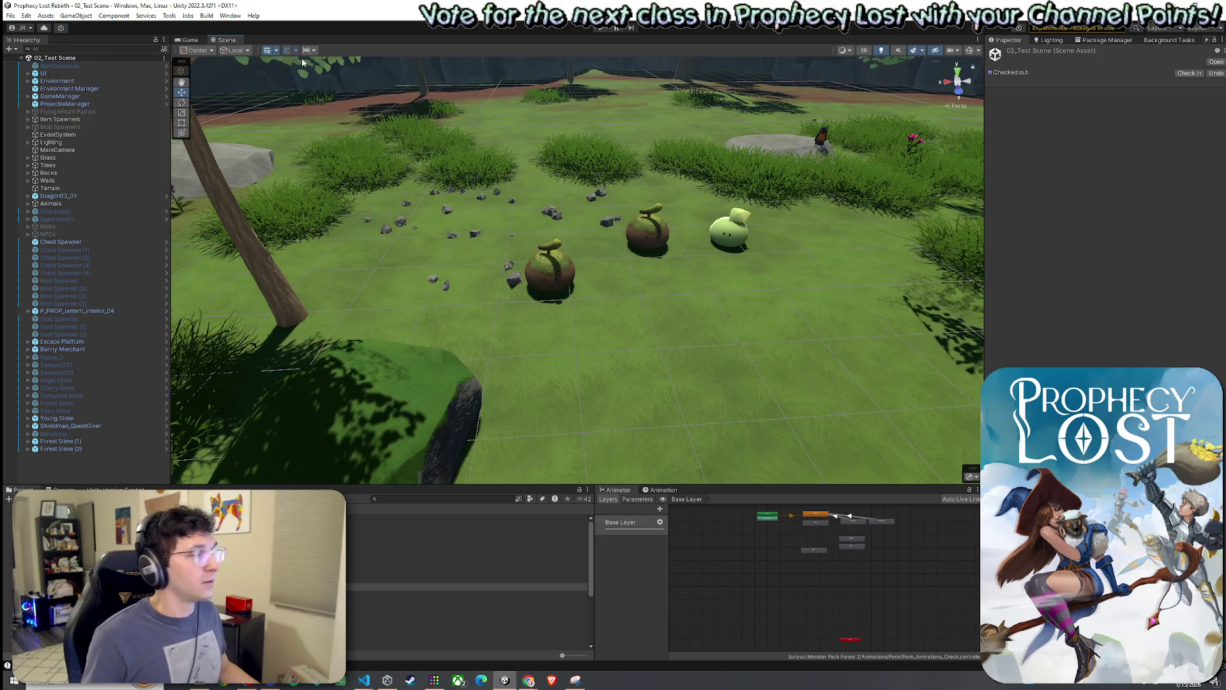
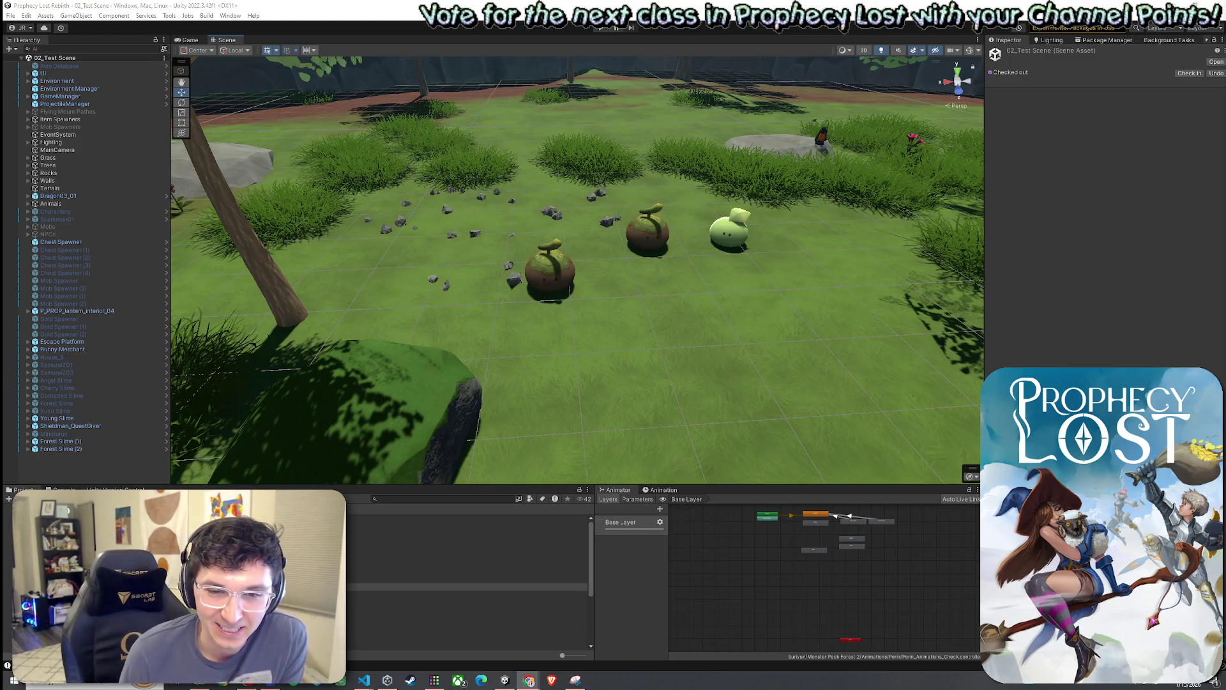
Bring Unity back to the front and save the 02_Test Scene via File > Save.
left_click(99, 20)
left_click(26, 16)
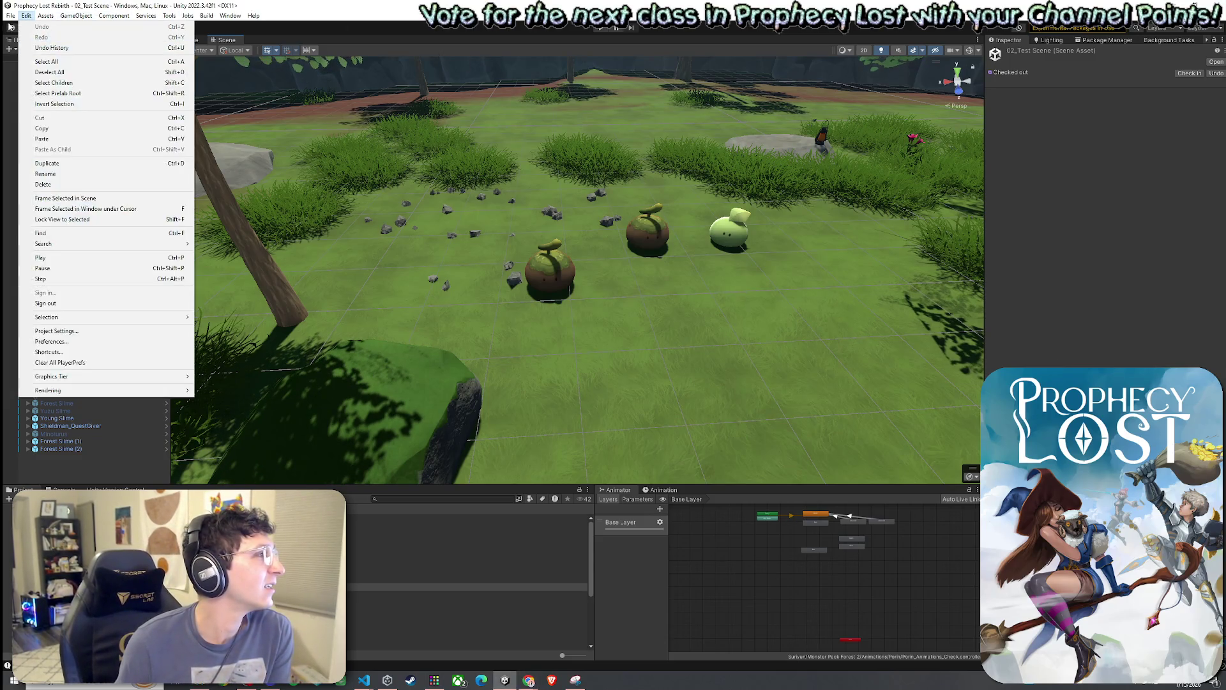
left_click(26, 61)
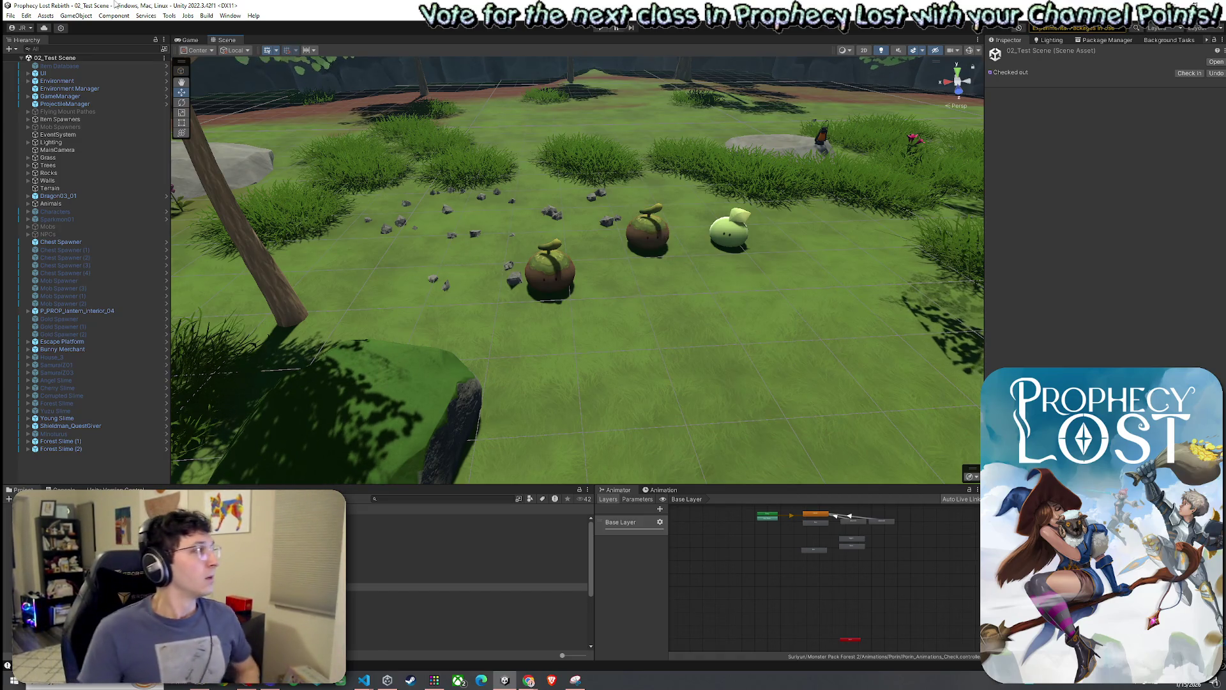
left_click(11, 16)
left_click(11, 16)
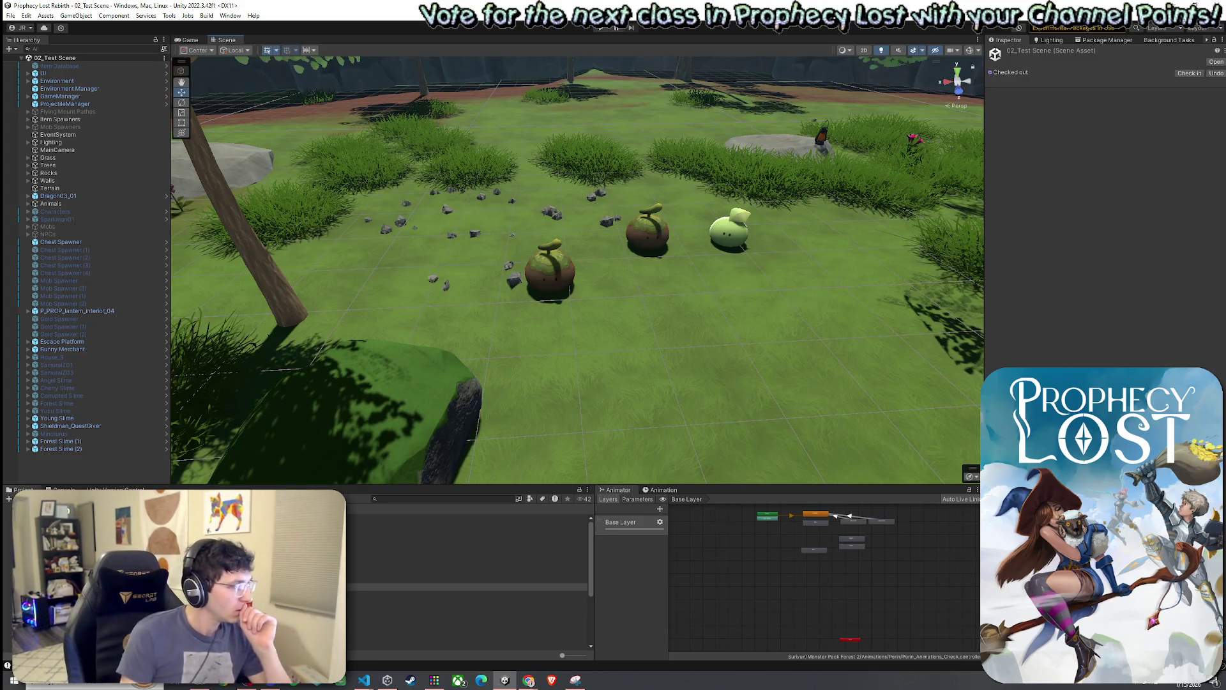
scroll(467, 556, "down", 2)
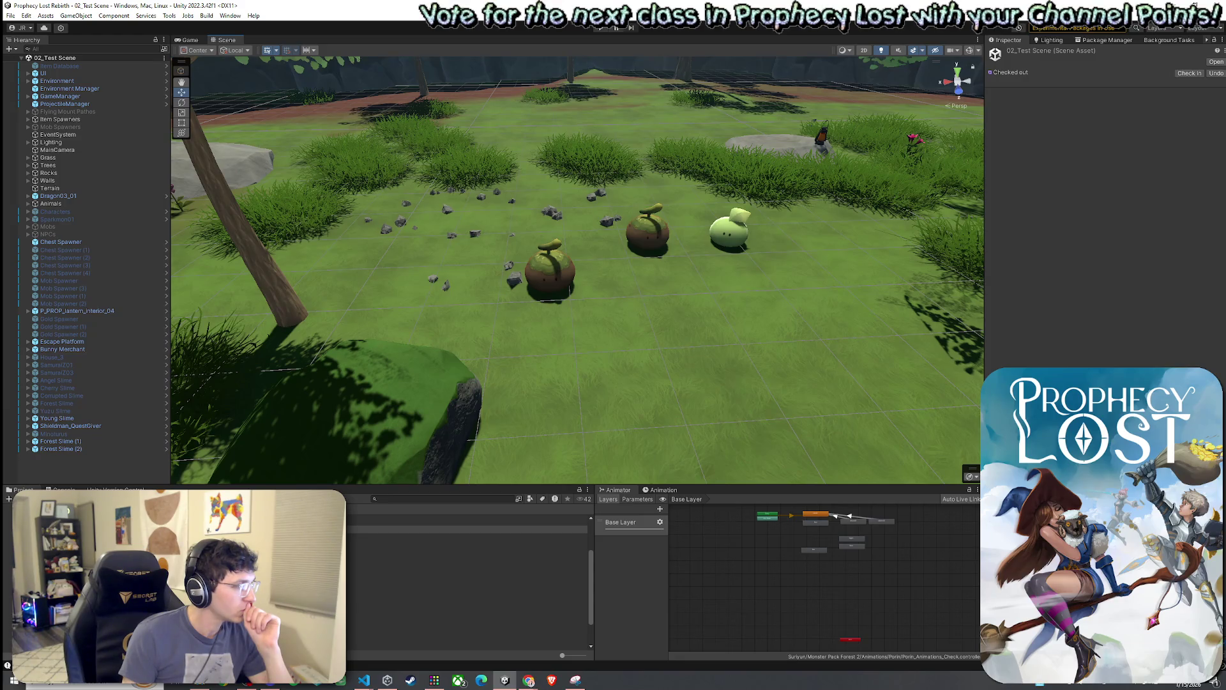
left_click(10, 15)
Save the scene, search assets for 'power up', and preview Special Whoosh 1_1 in Power Up & Whoosh.
left_click(26, 62)
left_click(415, 498)
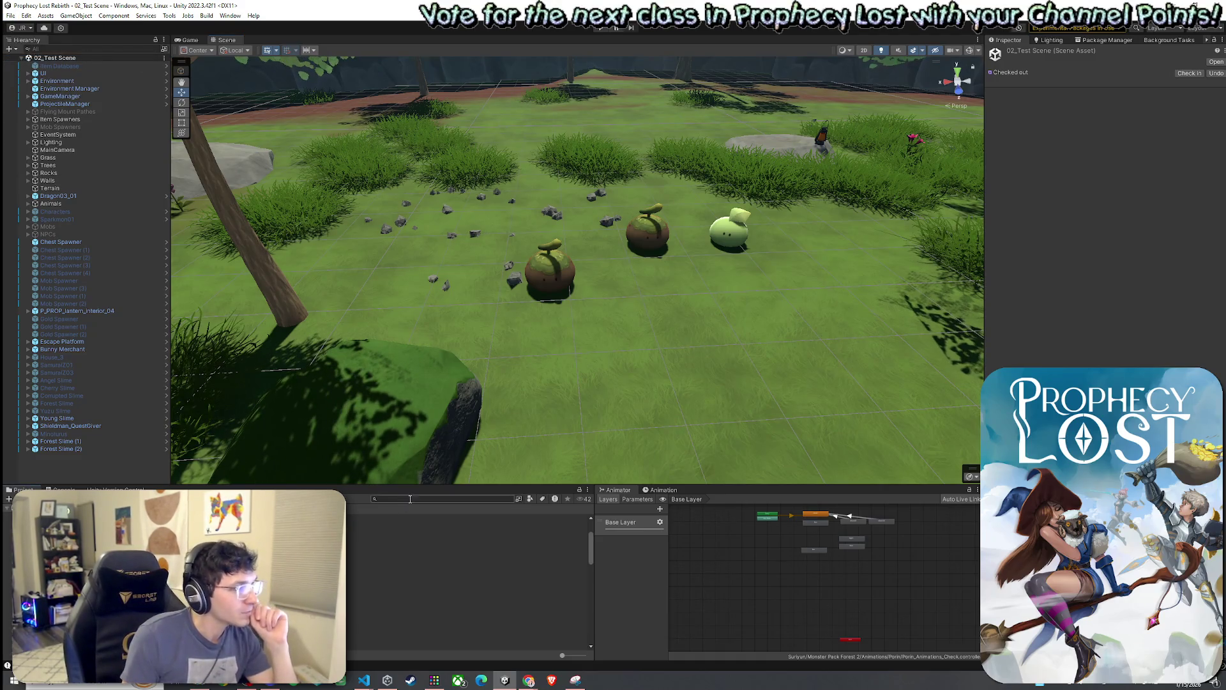
type("power up")
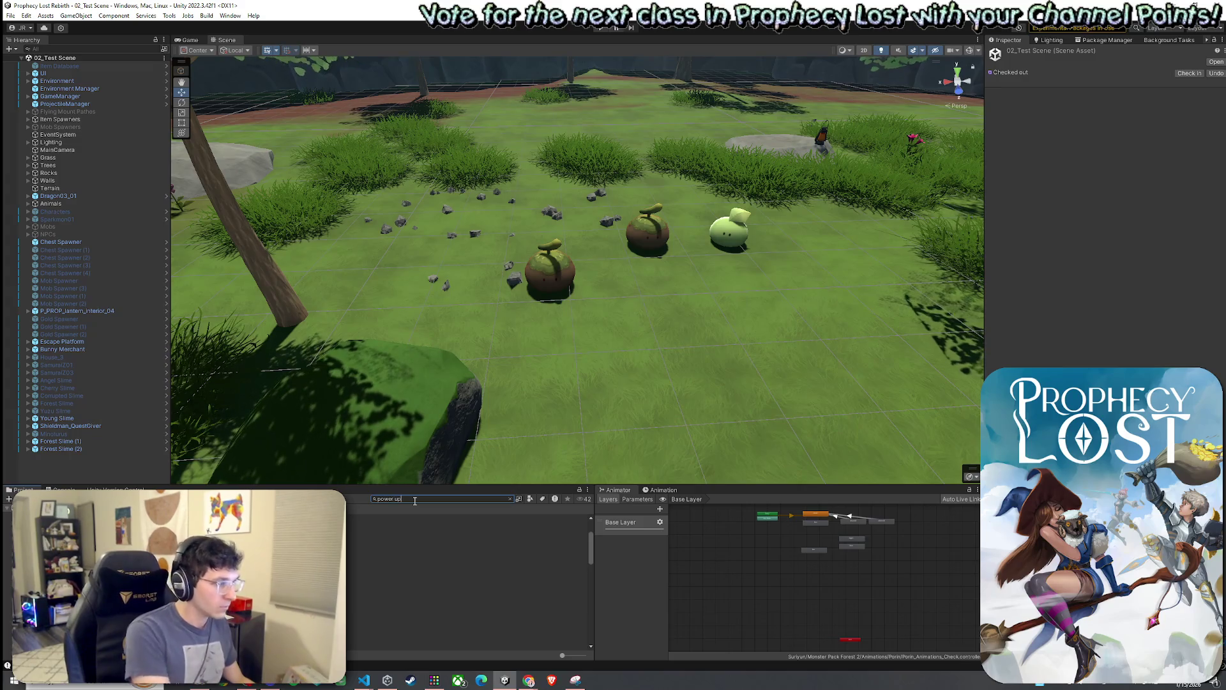
key("Down")
key("Return")
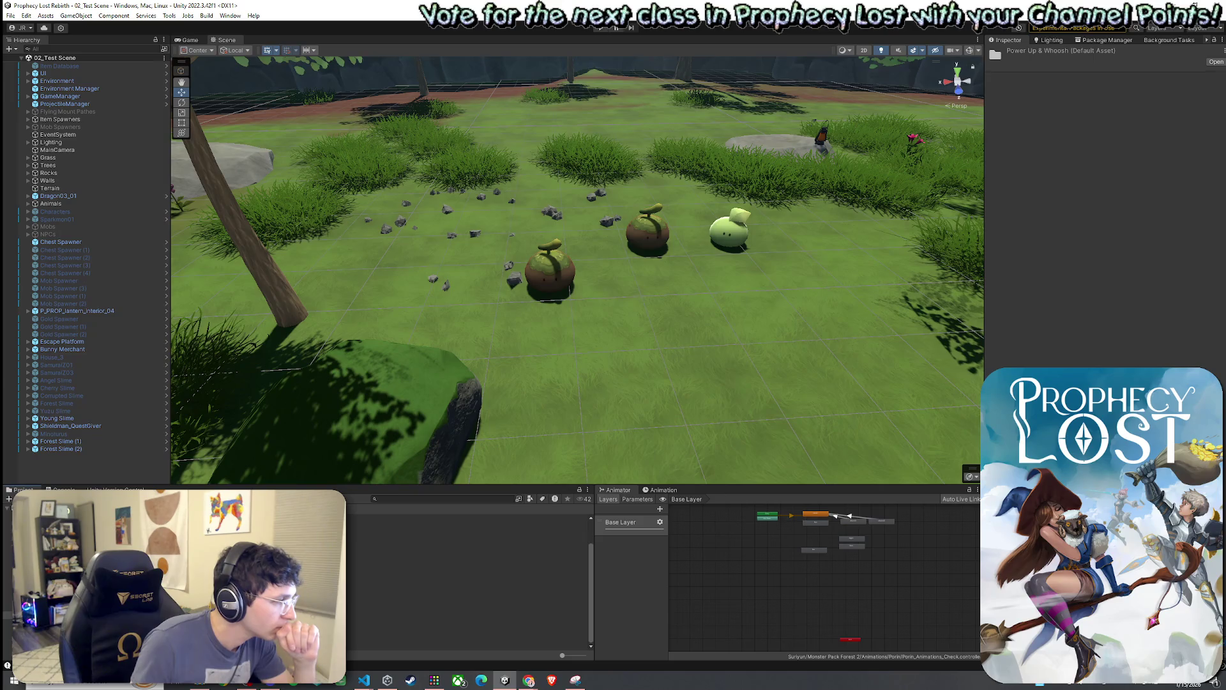
left_click(524, 540)
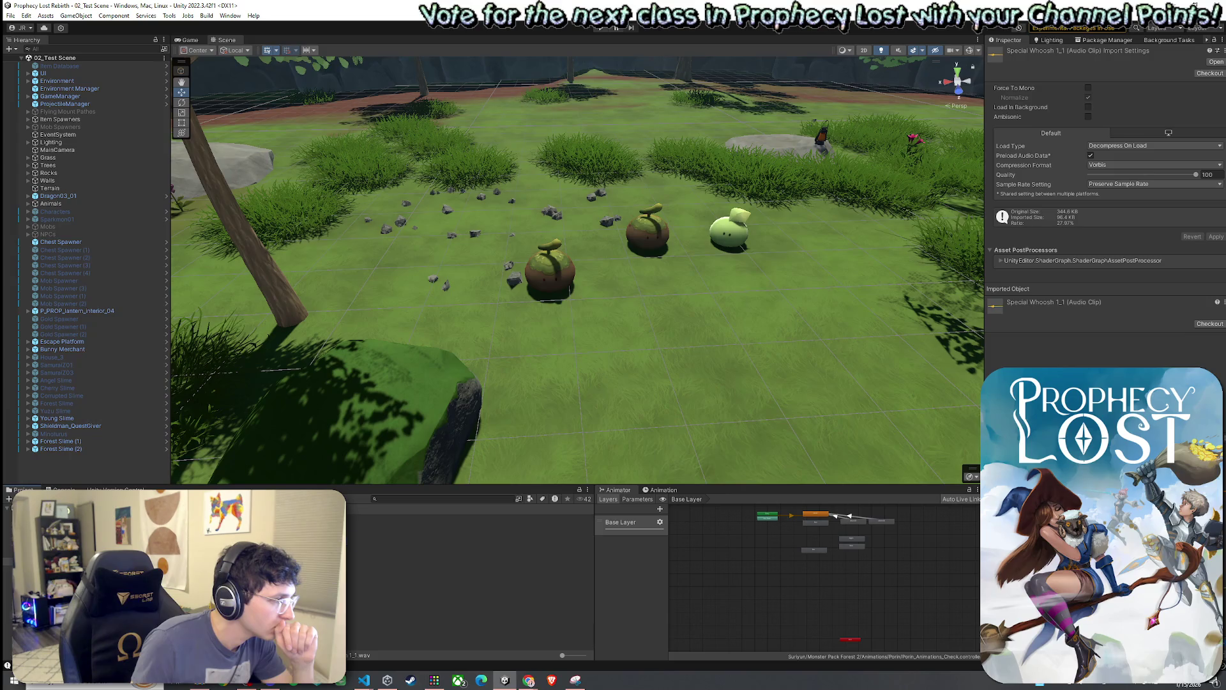
In the Combat & Magic folder, preview the Special Attack 05, 08 and 09 clips.
left_click(470, 541)
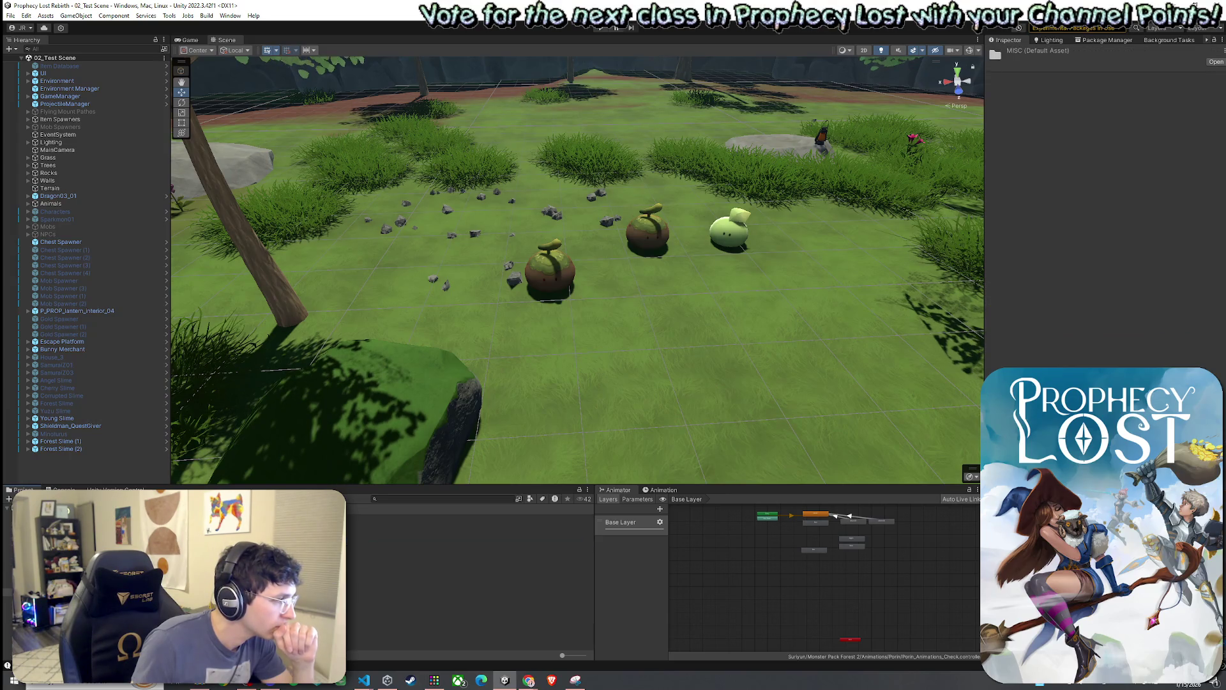
key("Up")
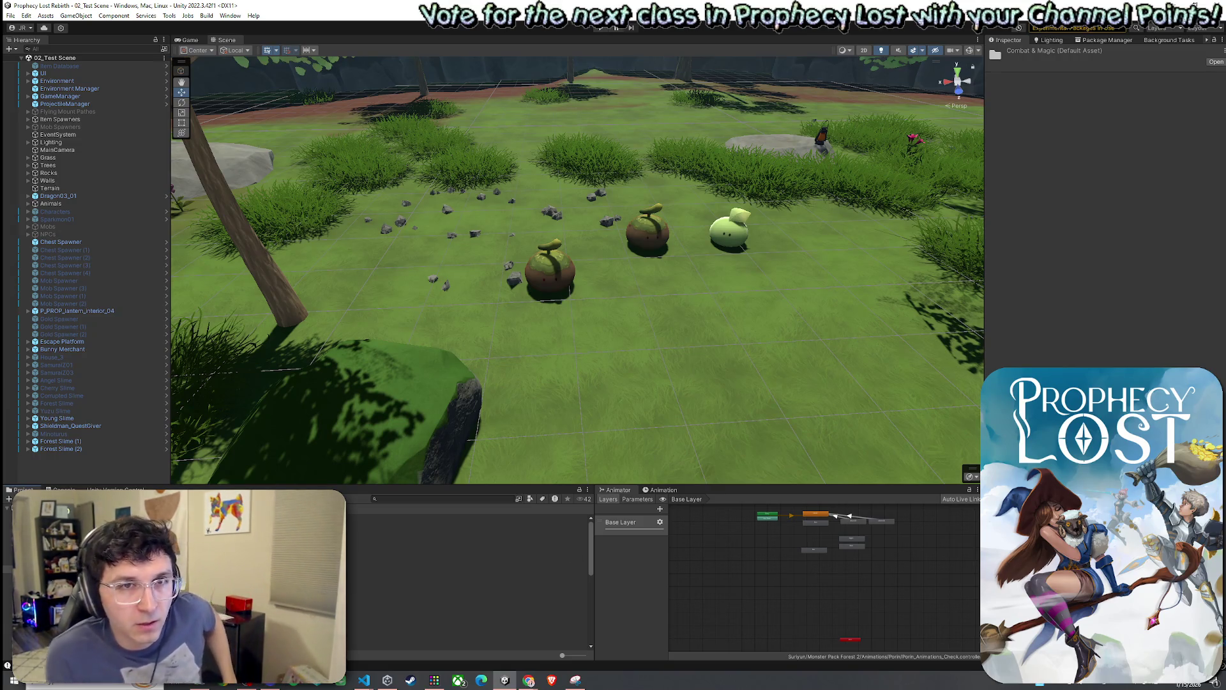
scroll(467, 560, "down", 3)
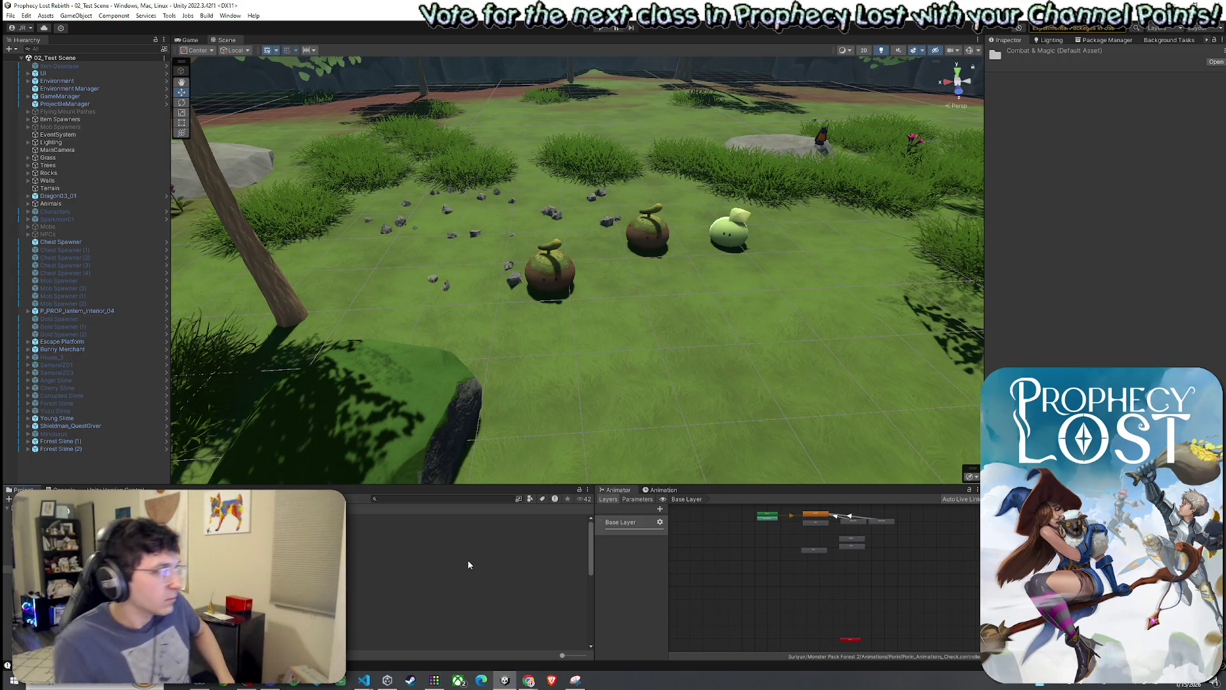
scroll(468, 575, "down", 2)
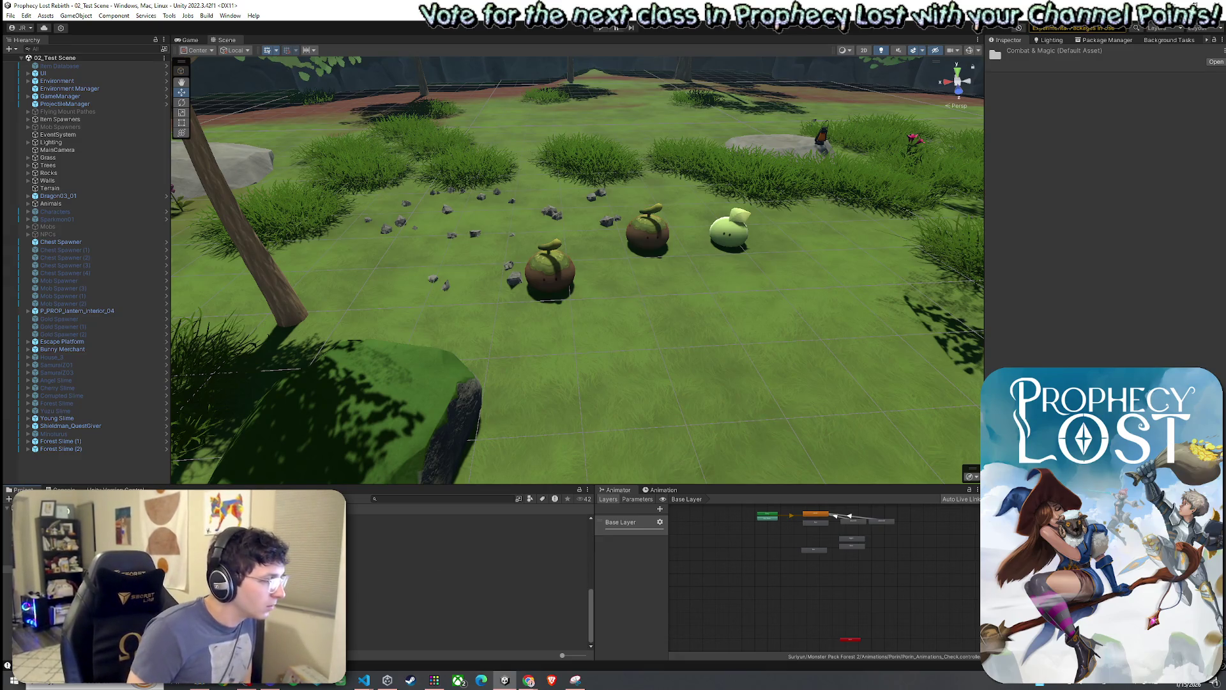
double_click(447, 569)
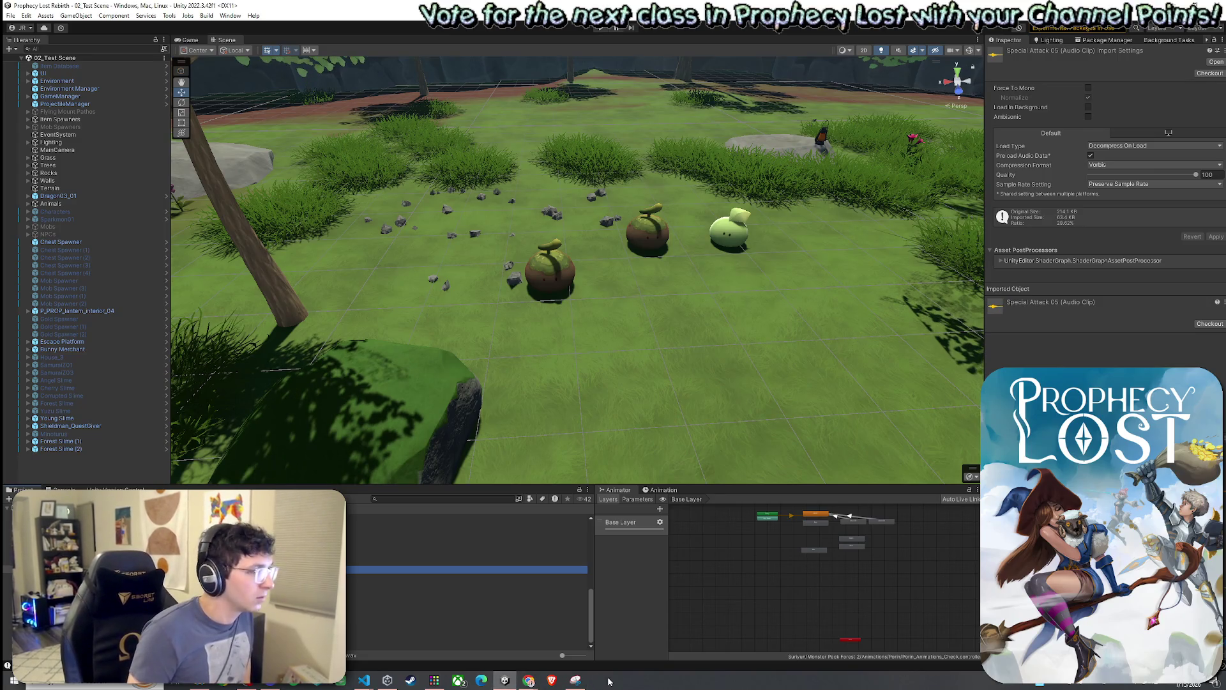
double_click(413, 577)
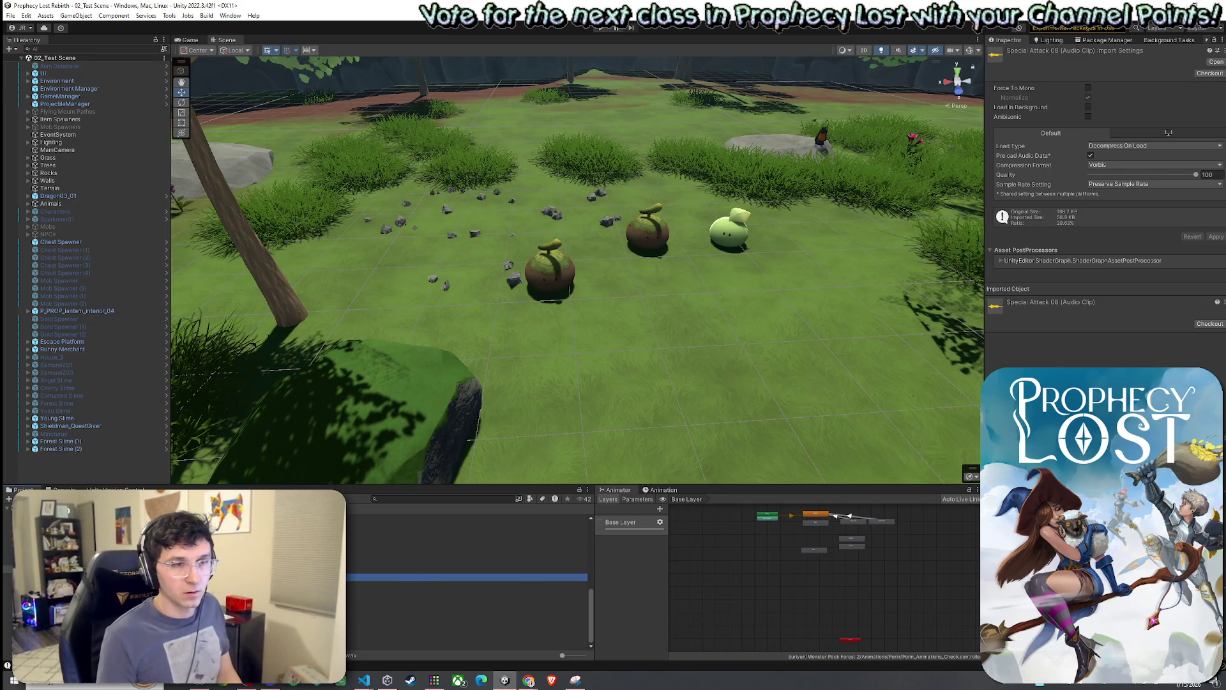
left_click(413, 584)
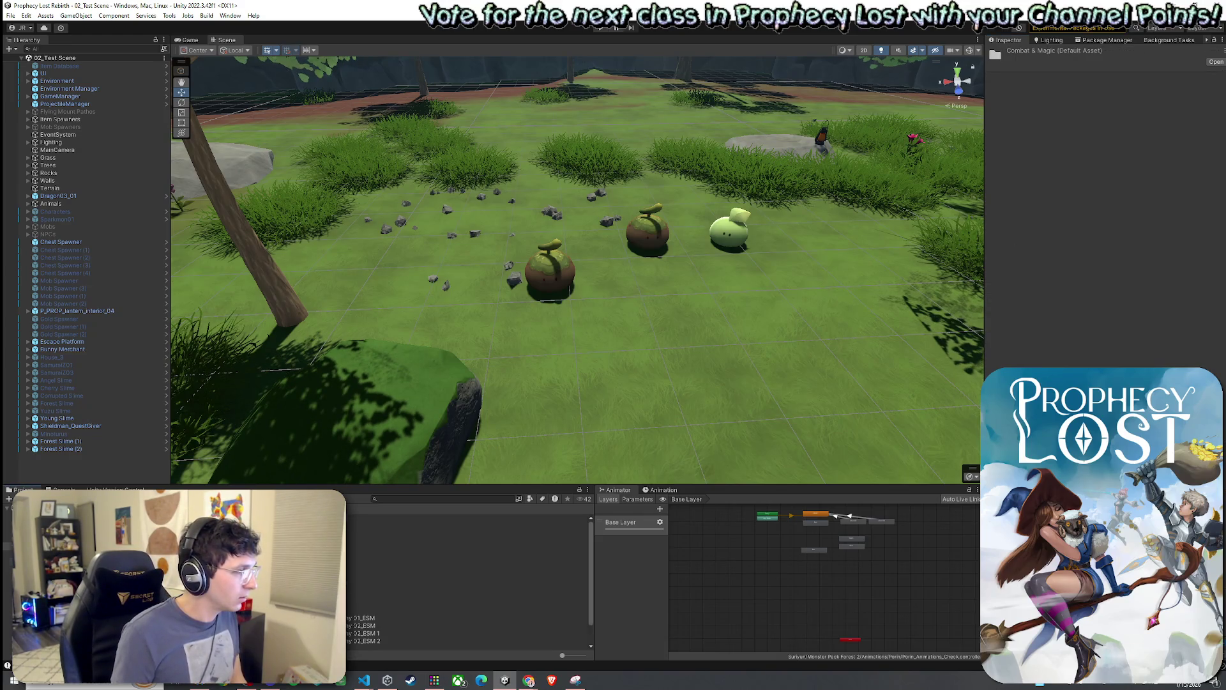
key("Down")
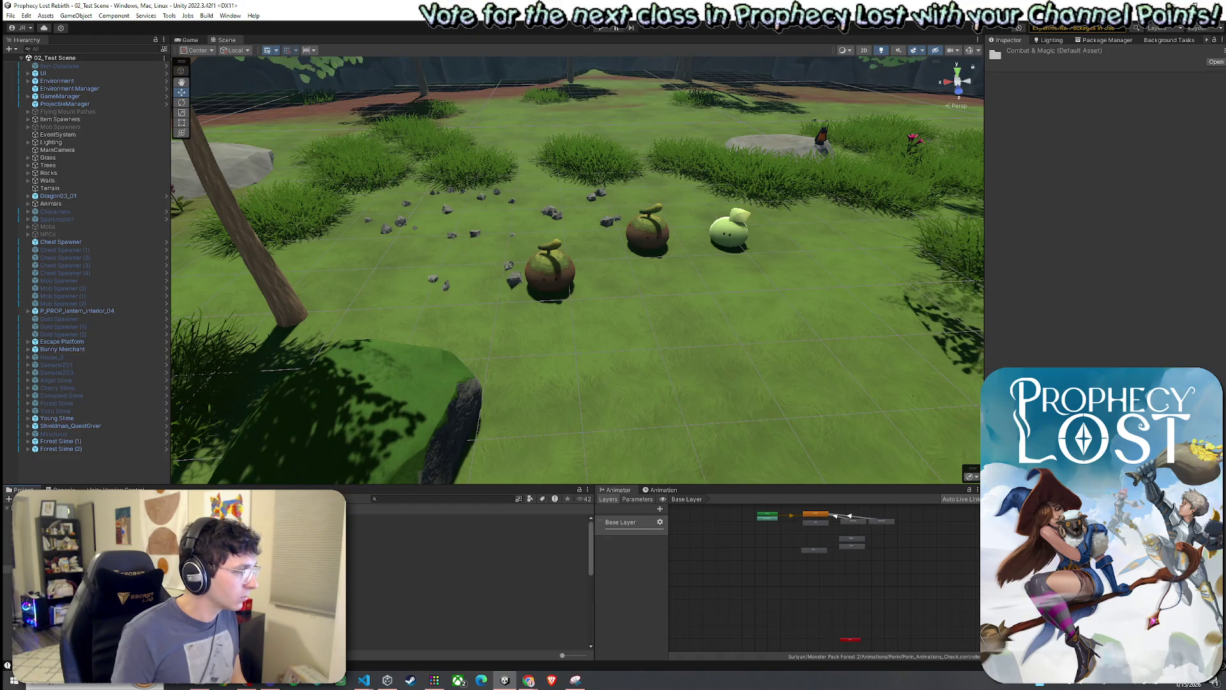
Open Universal Sound FX > MAGIC_SPELLS and preview MAGIC_SPELL_Attacking_Climbing_Bells_mono.
scroll(470, 575, "down", 5)
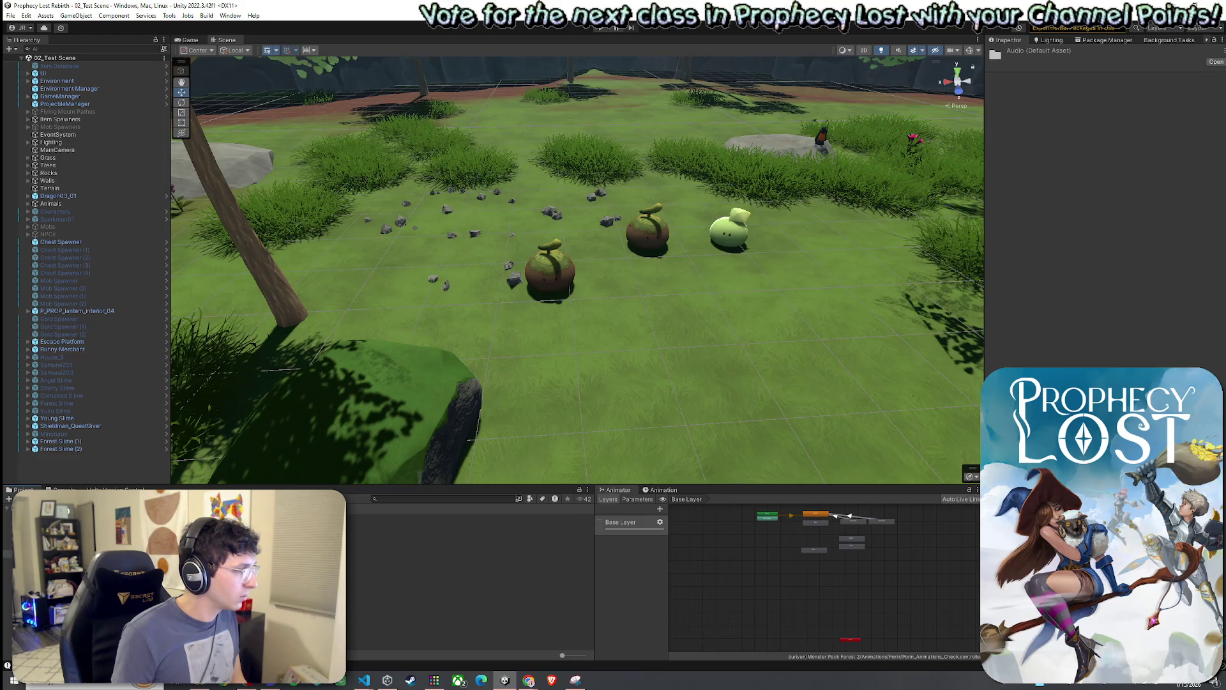
key("Down")
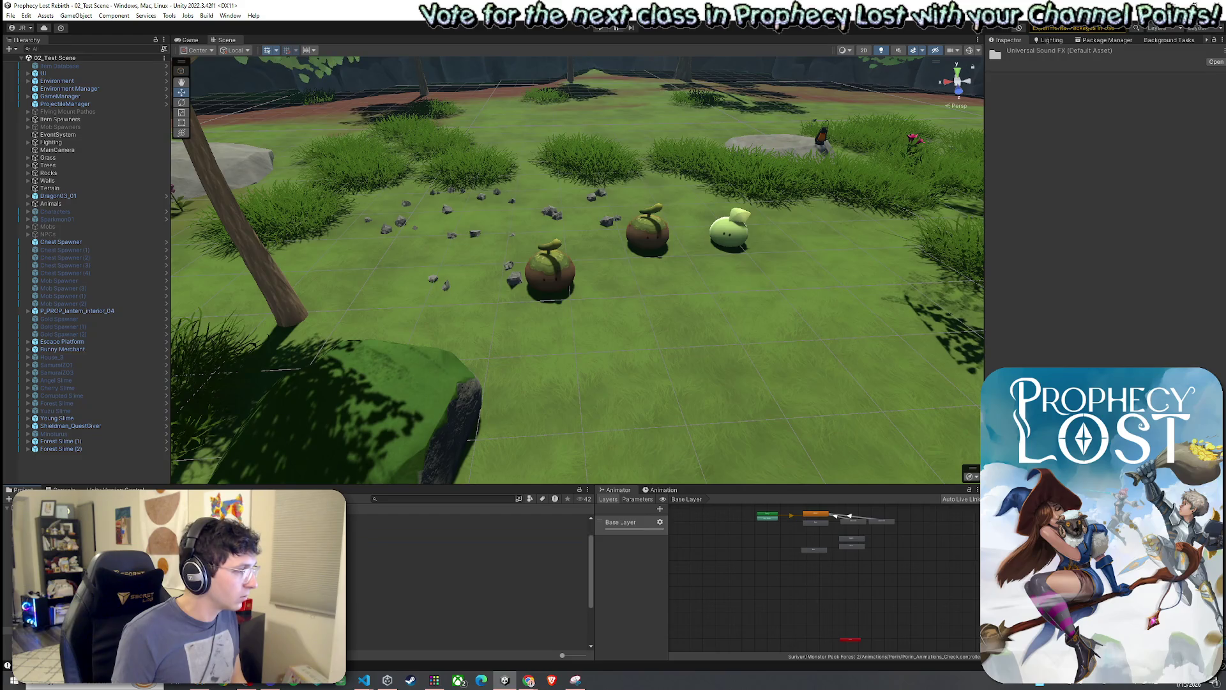
scroll(466, 575, "down", 3)
left_click(383, 569)
key("Return")
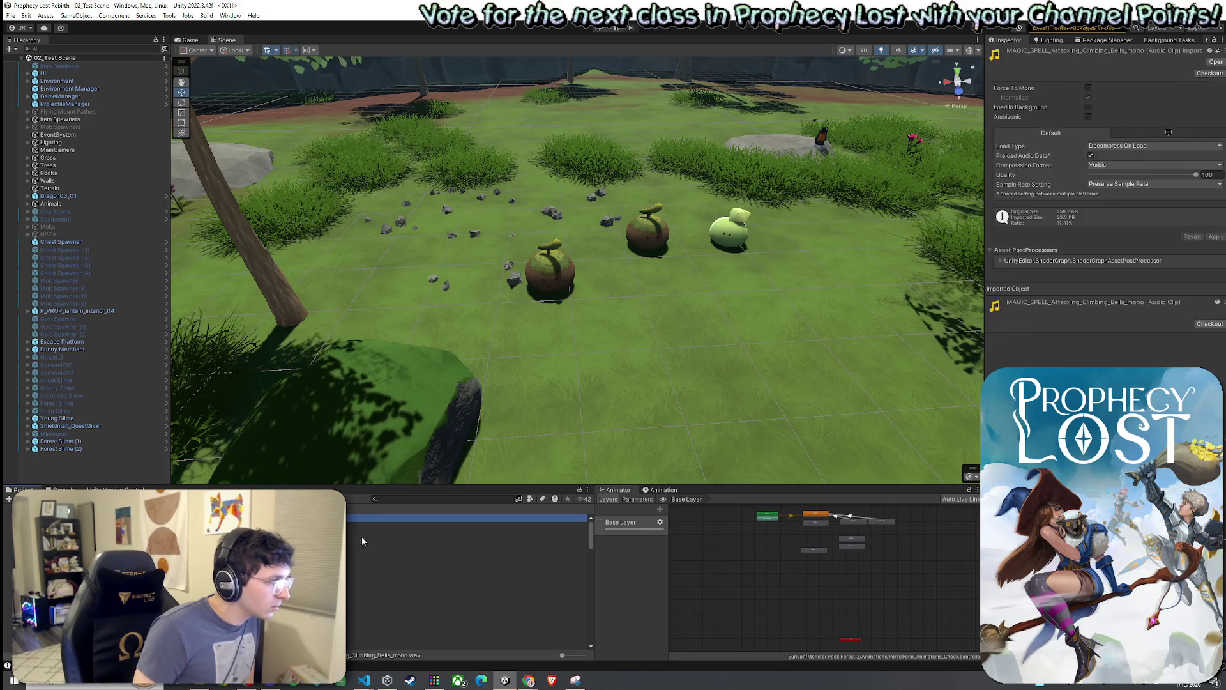
key("Down")
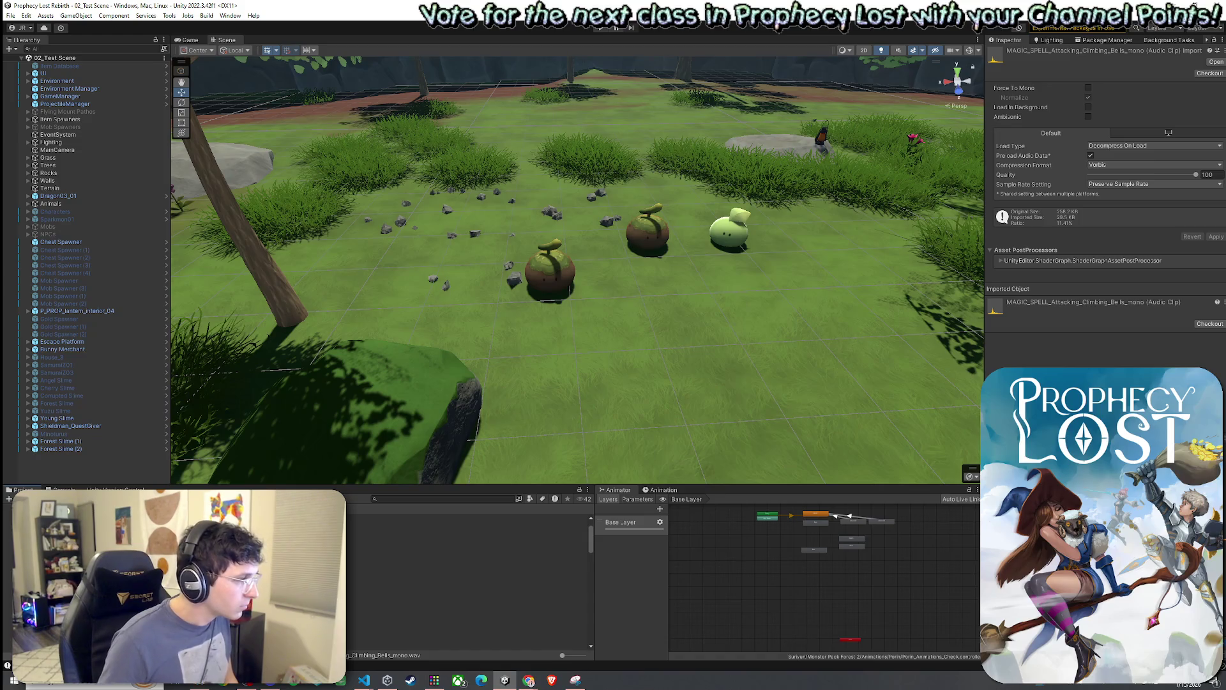
Preview the Build_Bang, Digital_01, Dark_Pulse_Echo_Subtle, Clashing_Brightness and Energy_Beam_01 spell clips.
left_click(466, 528)
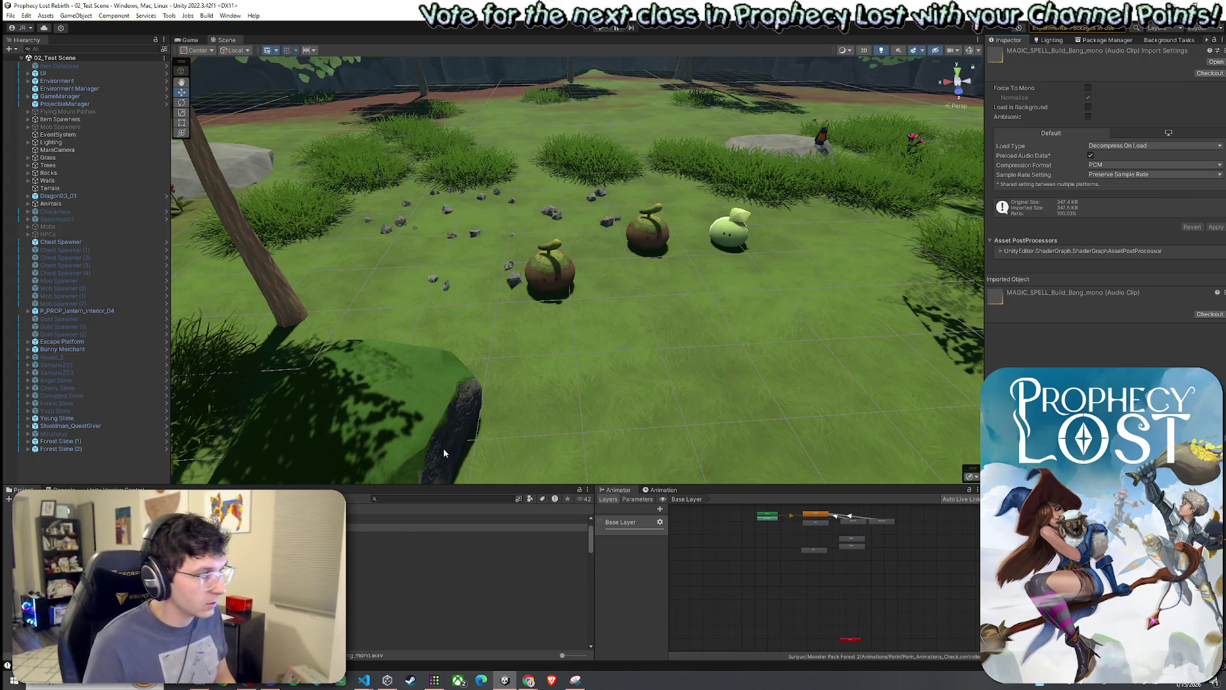
left_click(447, 572)
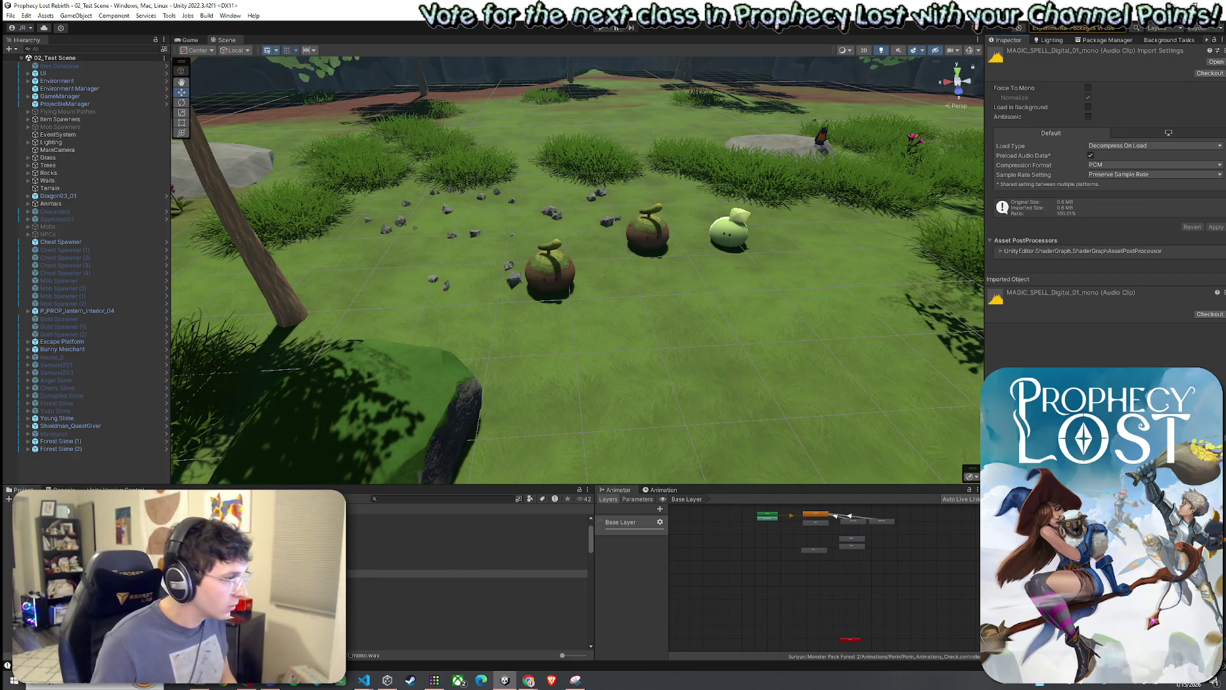
key("Up")
key("Up")
key("Up")
key("Down")
key("Down")
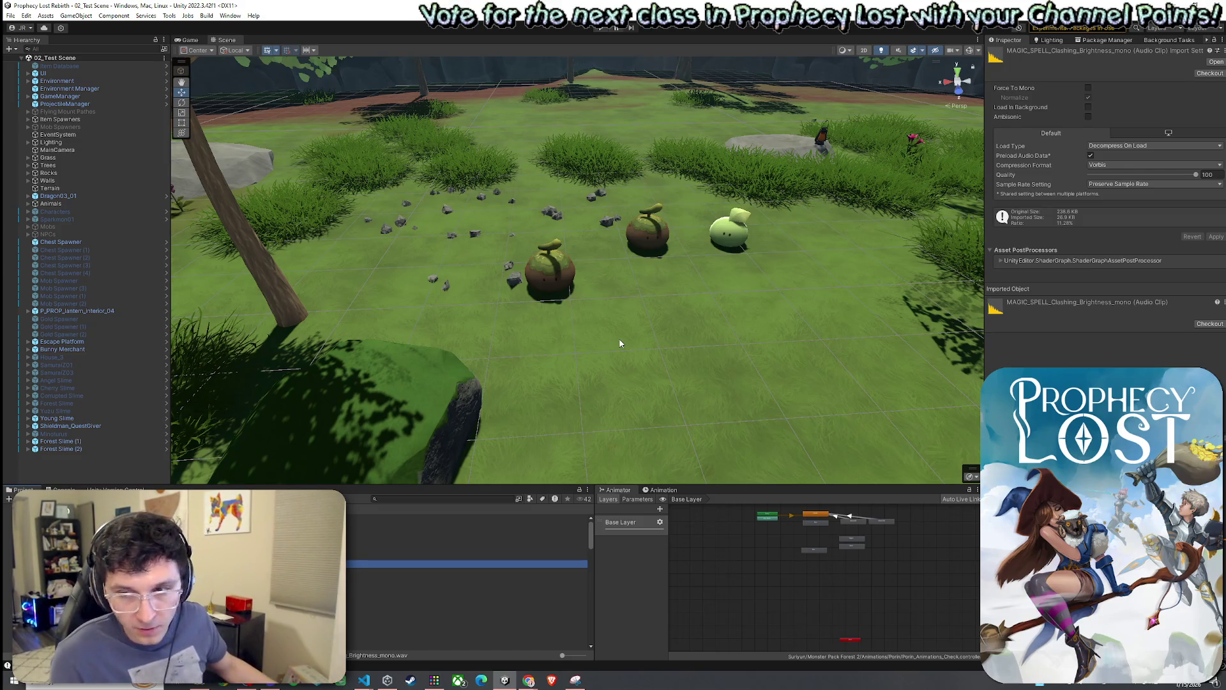
scroll(355, 577, "down", 3)
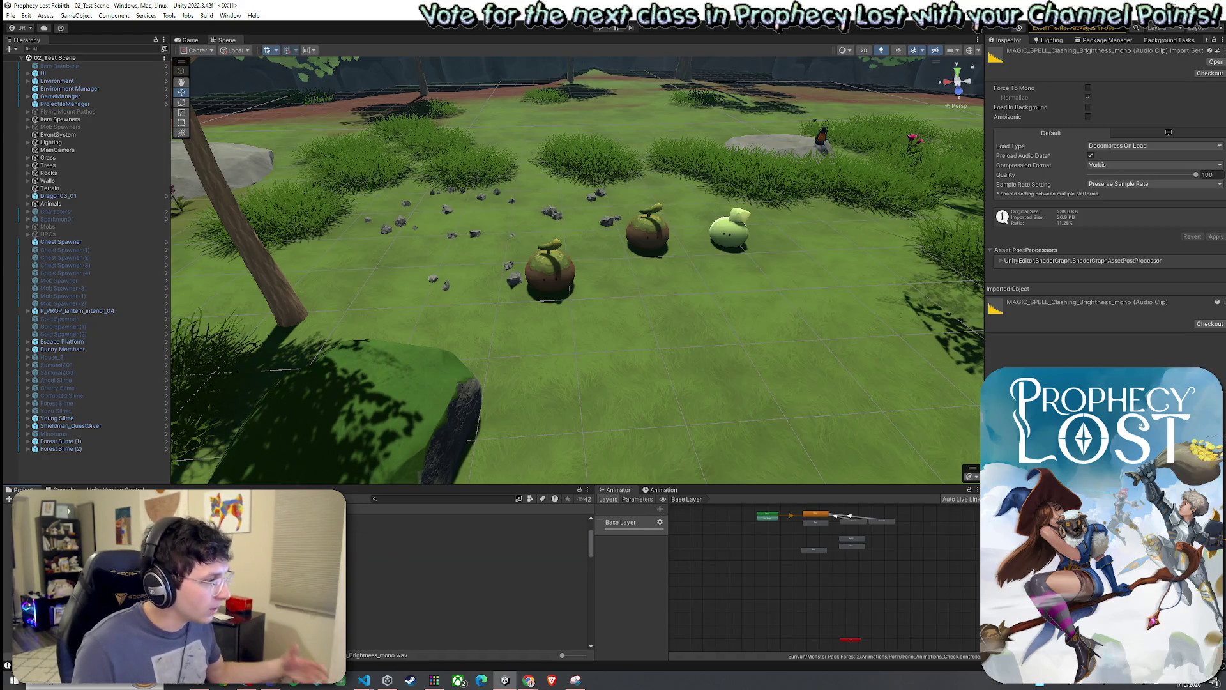
left_click(383, 575)
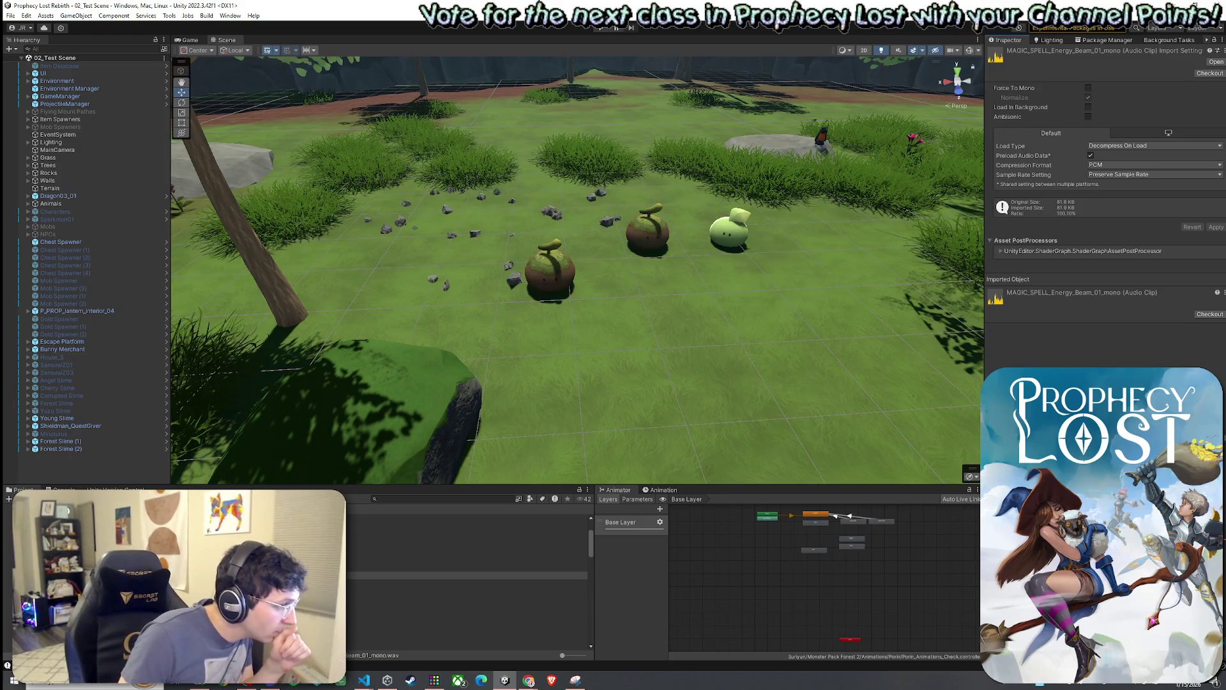
Preview the MAGIC_SPELL Flame_01, Flame_02, Fading_Tone and Fading_Whoosh clips.
scroll(466, 575, "down", 2)
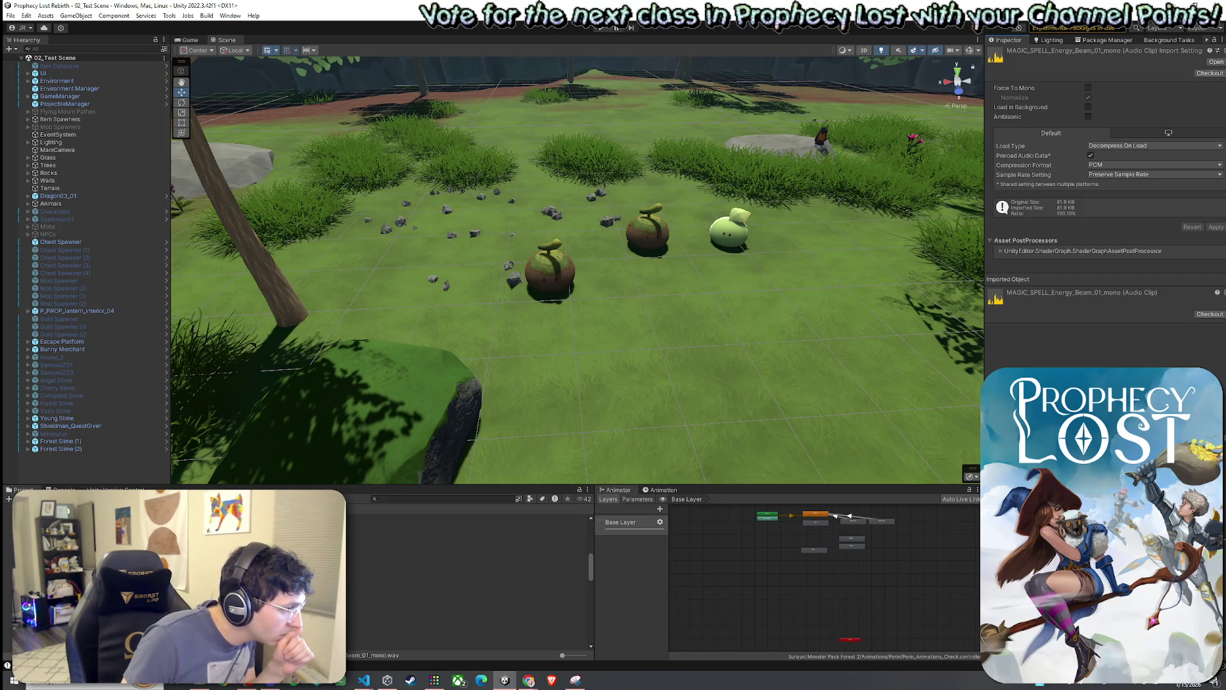
left_click(467, 595)
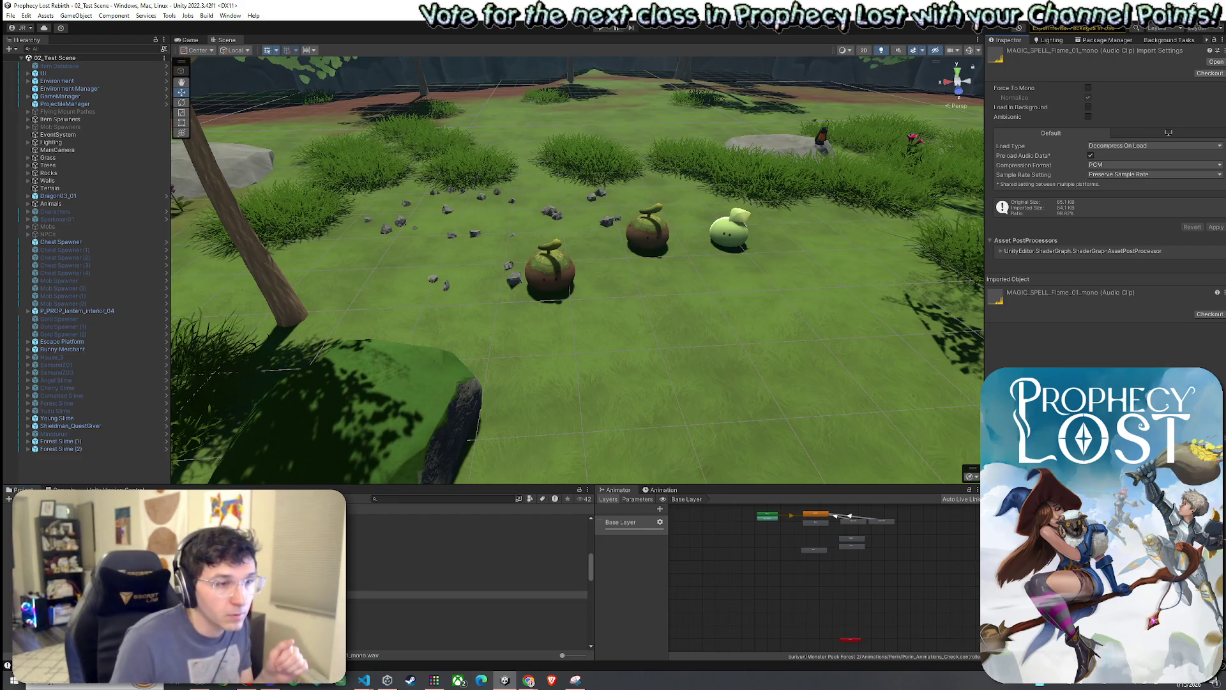
left_click(467, 602)
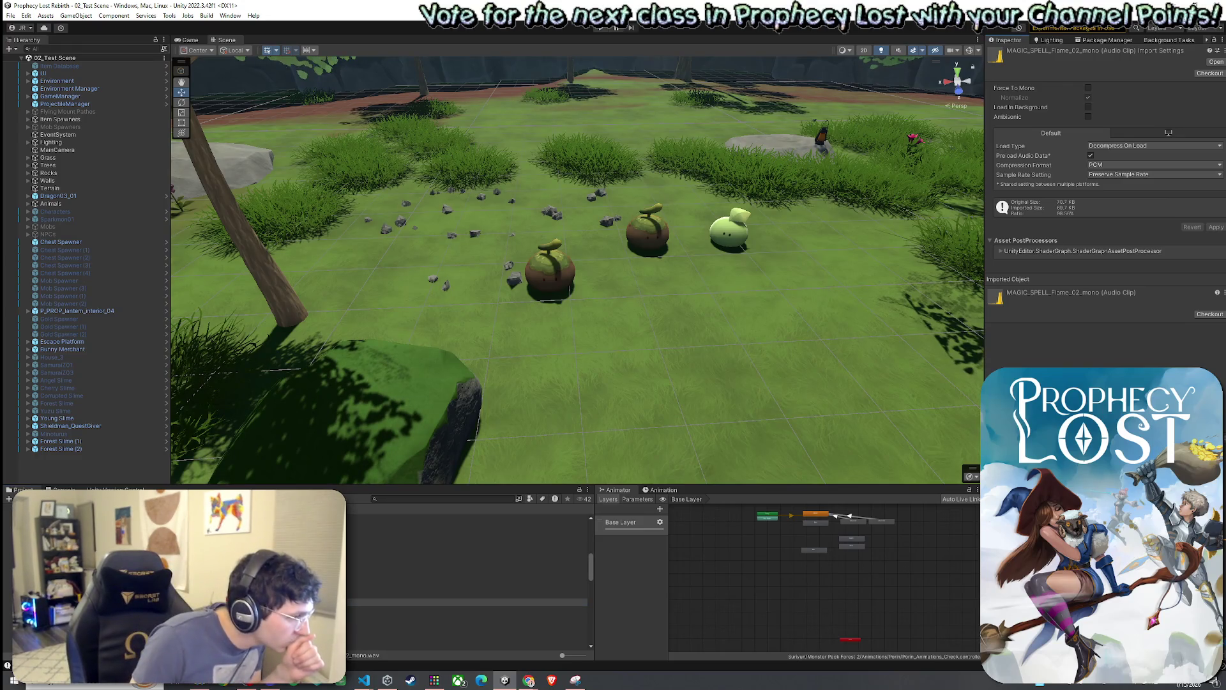
left_click(466, 564)
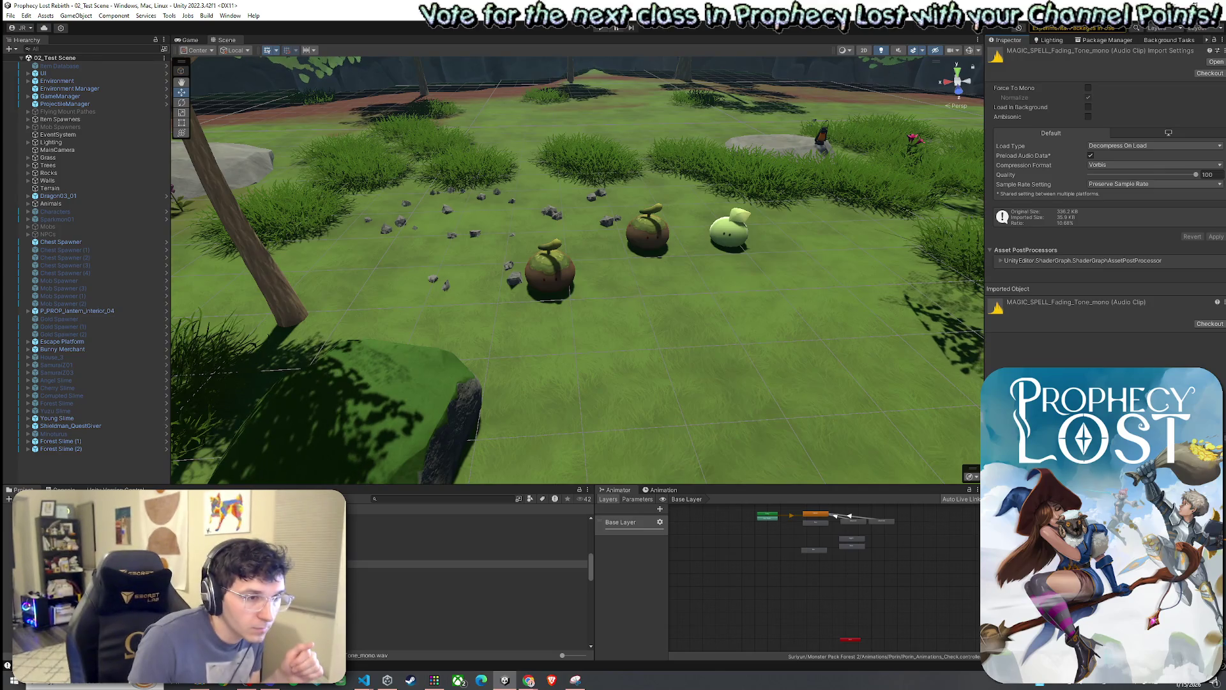
left_click(467, 571)
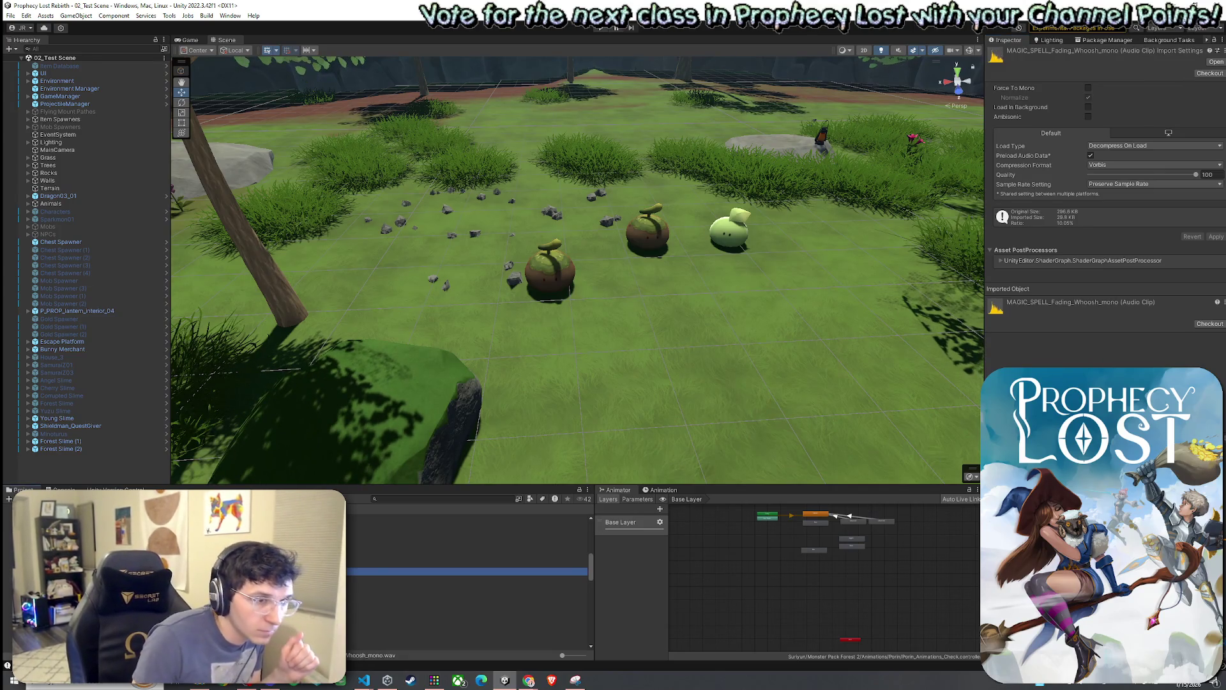
Preview Flanger_Bright_Tail, Flyby_Whoosh_Airy_Pad and Gather_Blast, then select MAGIC_SPELL_Power_mono.
scroll(466, 575, "down", 2)
left_click(467, 575)
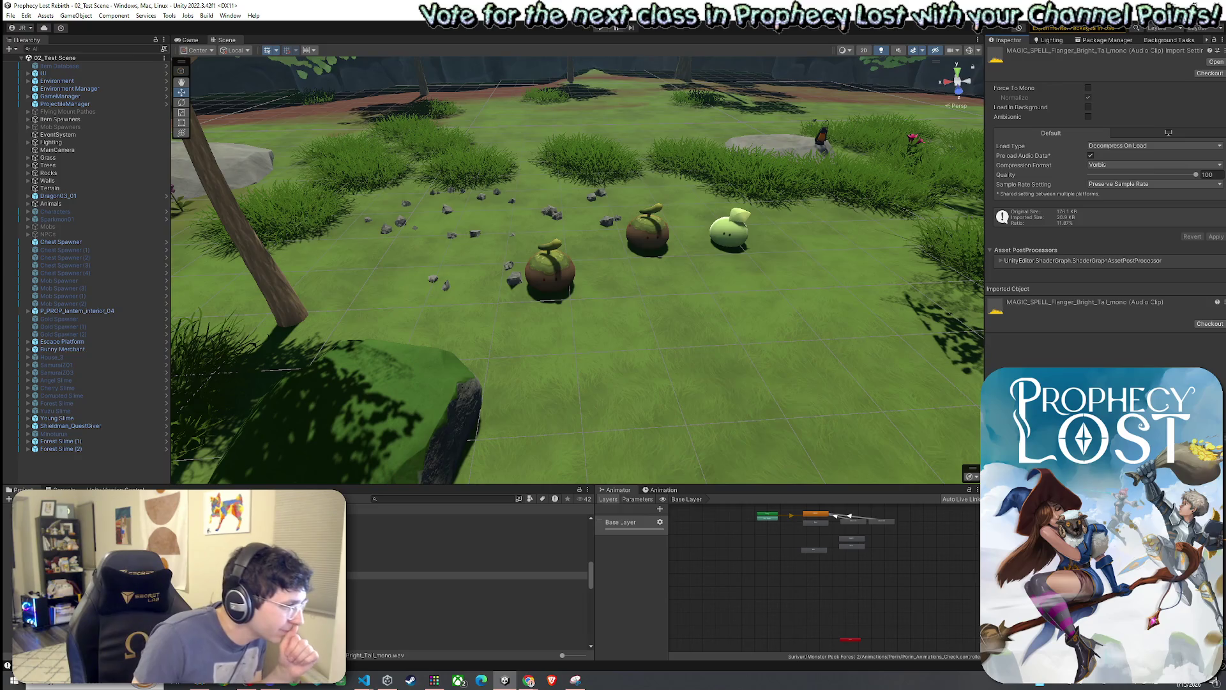
left_click(405, 581)
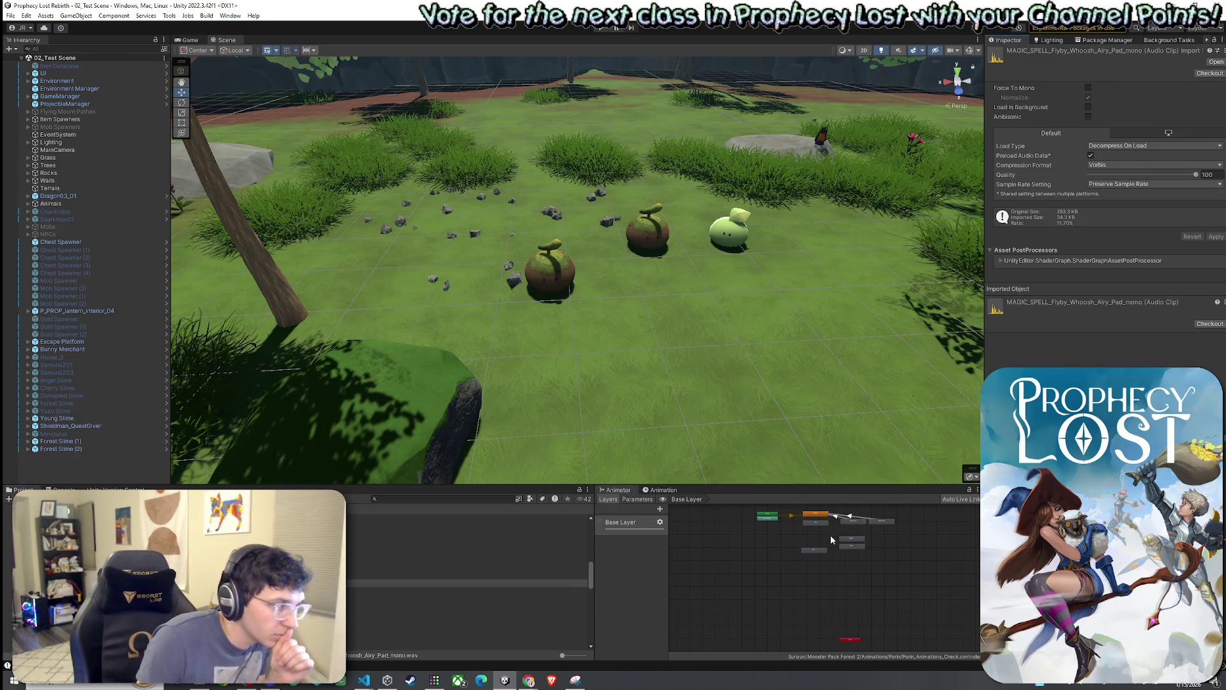
left_click(447, 598)
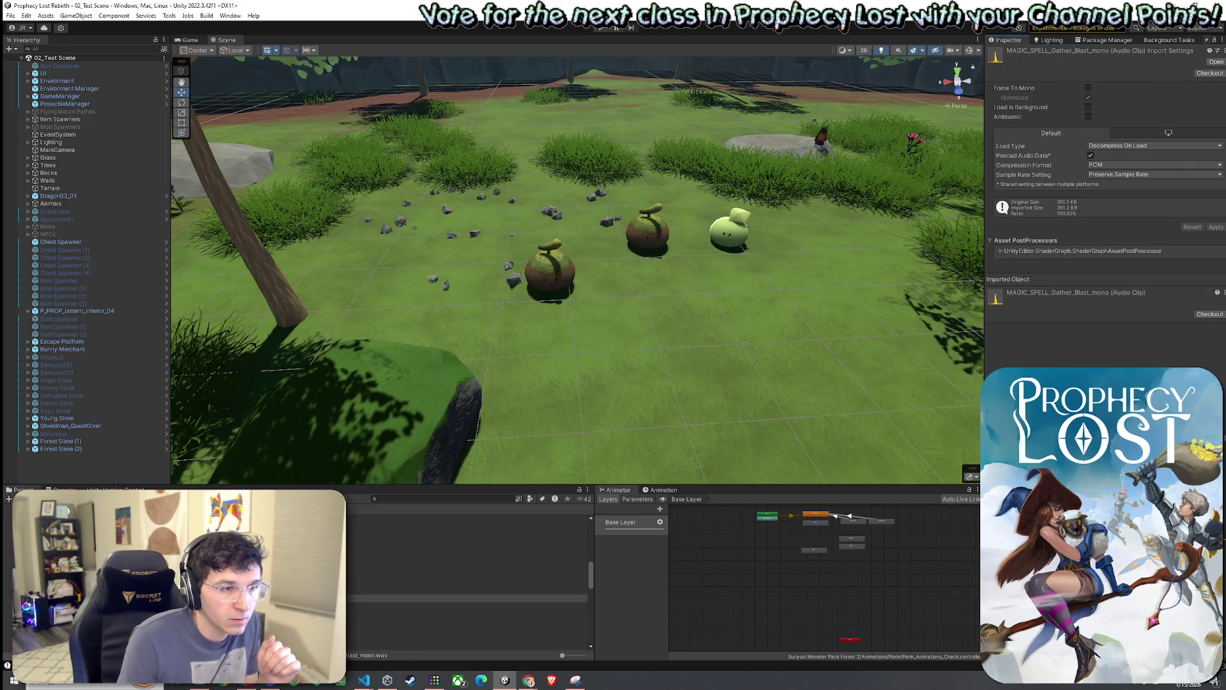
scroll(467, 581, "down", 1)
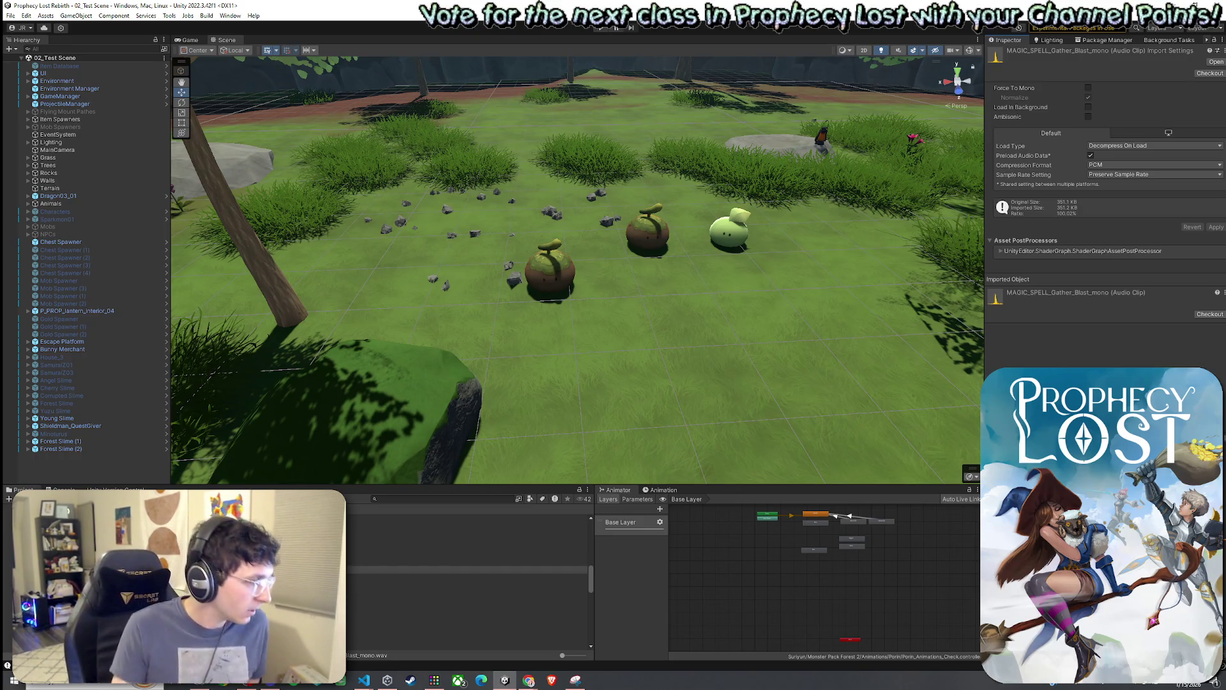
scroll(467, 581, "down", 1)
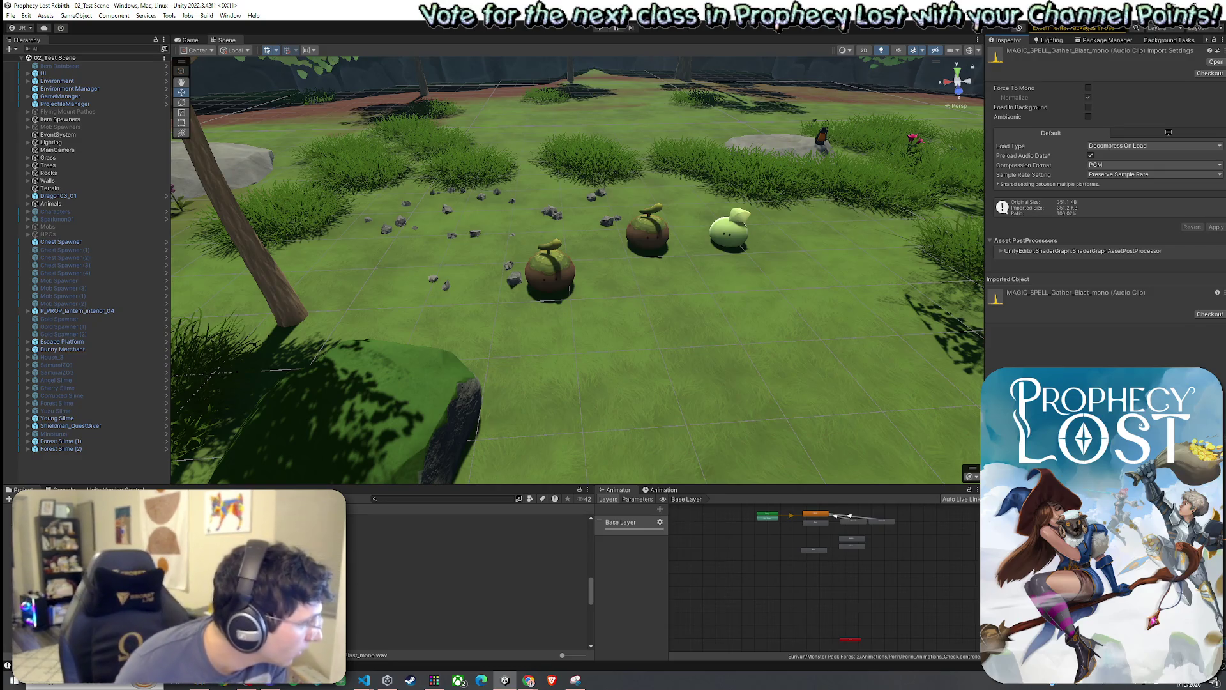
scroll(466, 581, "down", 1)
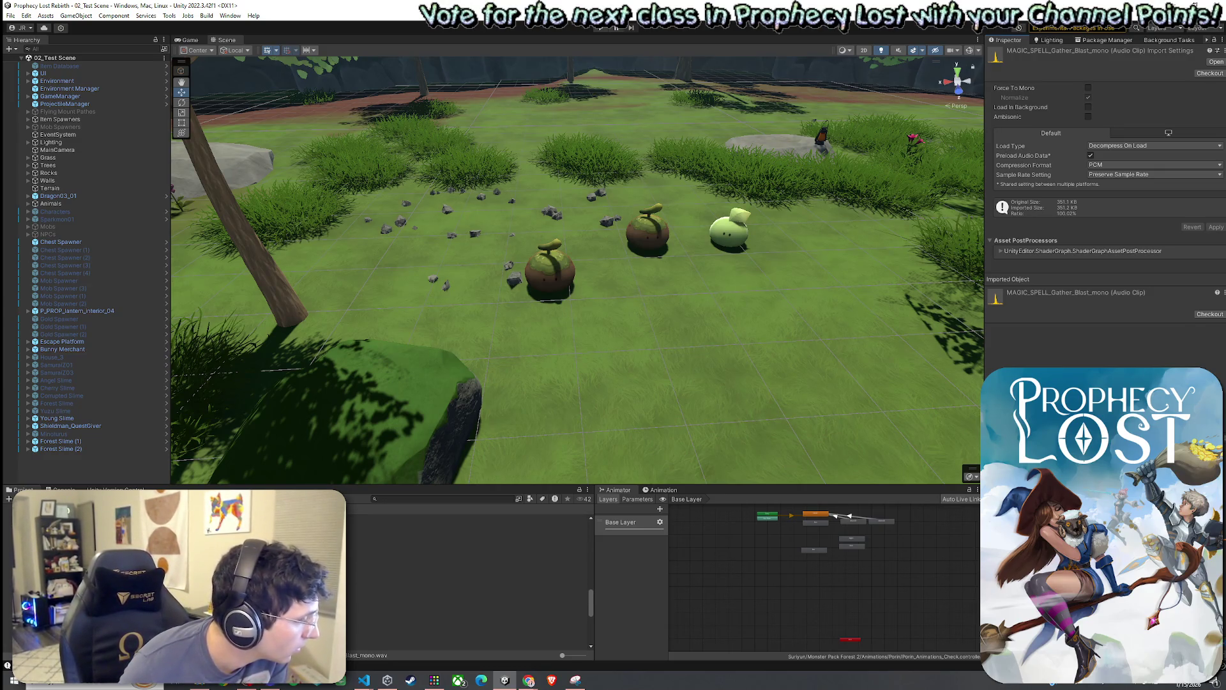
left_click(466, 559)
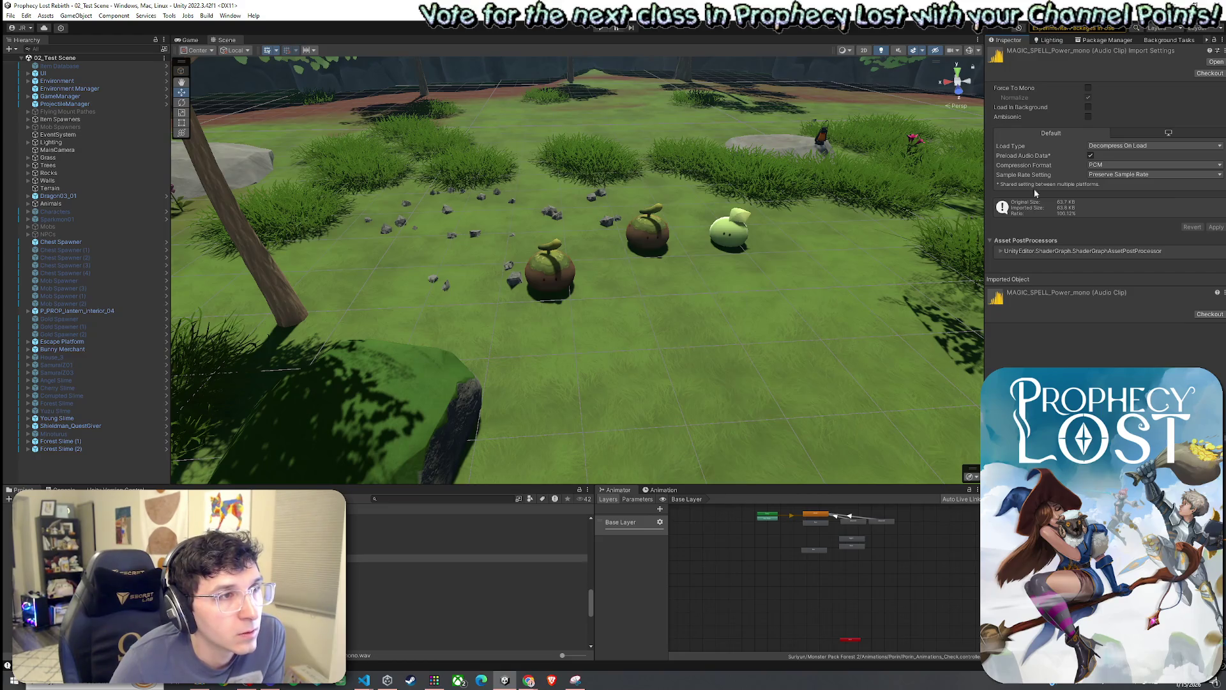
Search the project for 'Player' and open the Player prefab for editing.
mouse_move(1007, 121)
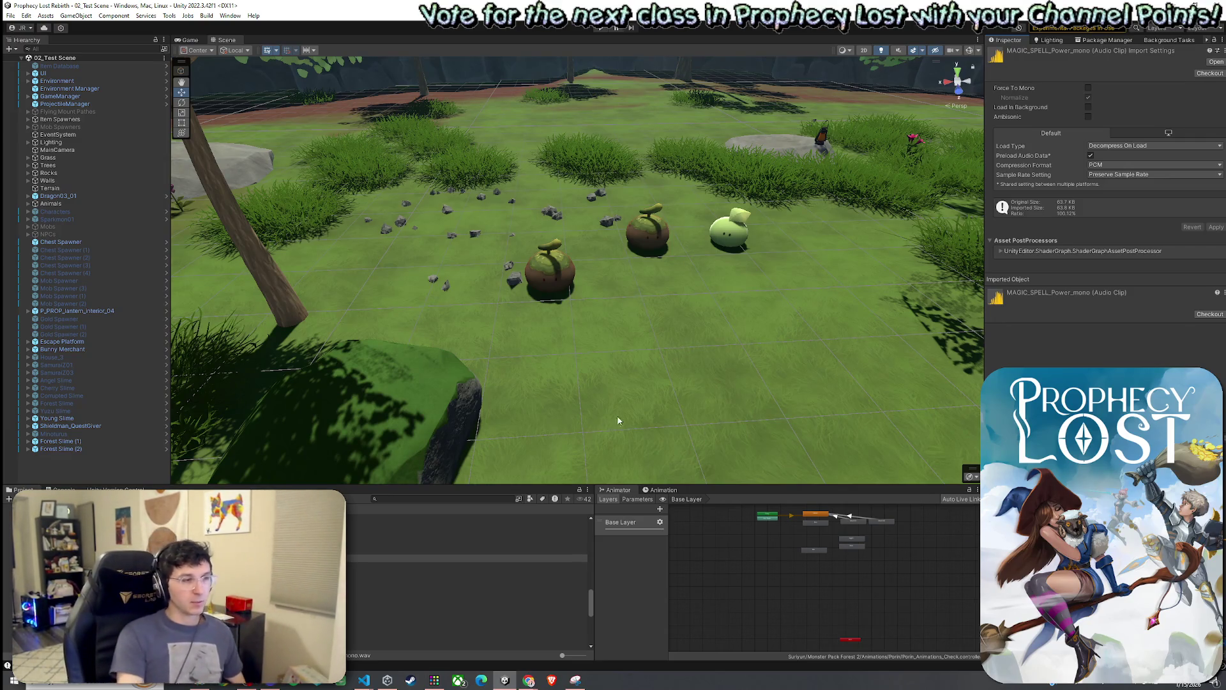
scroll(294, 578, "down", 3)
scroll(469, 581, "up", 3)
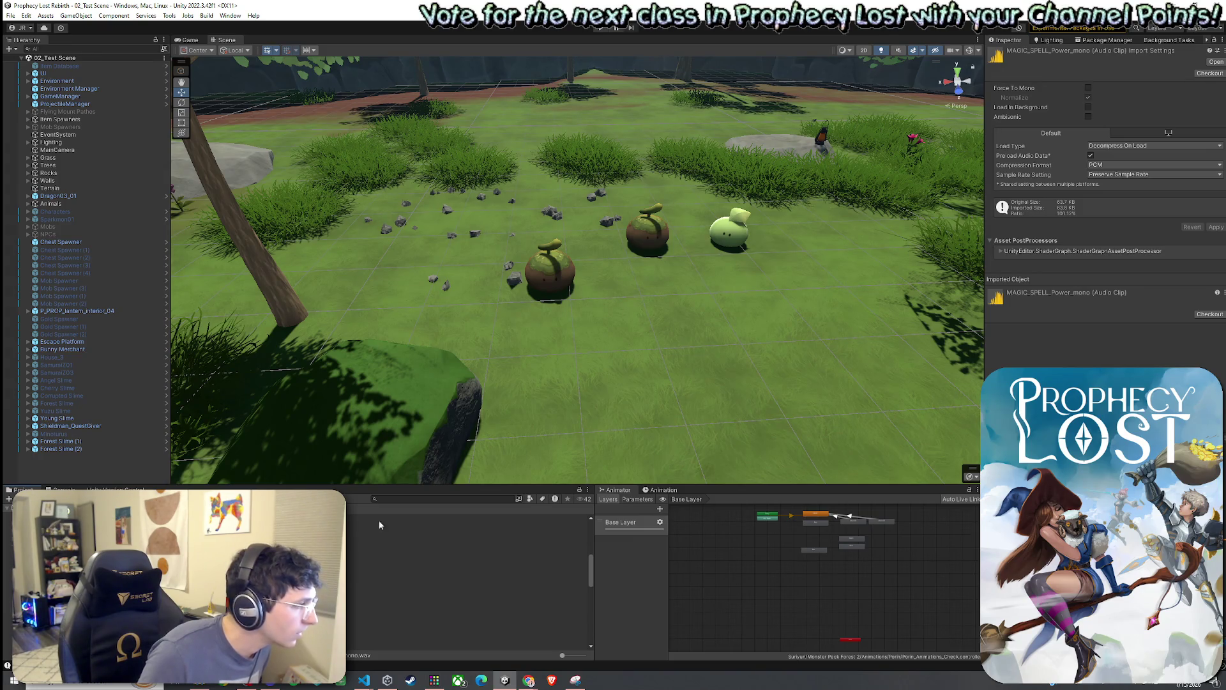
left_click(405, 498)
type("Playe")
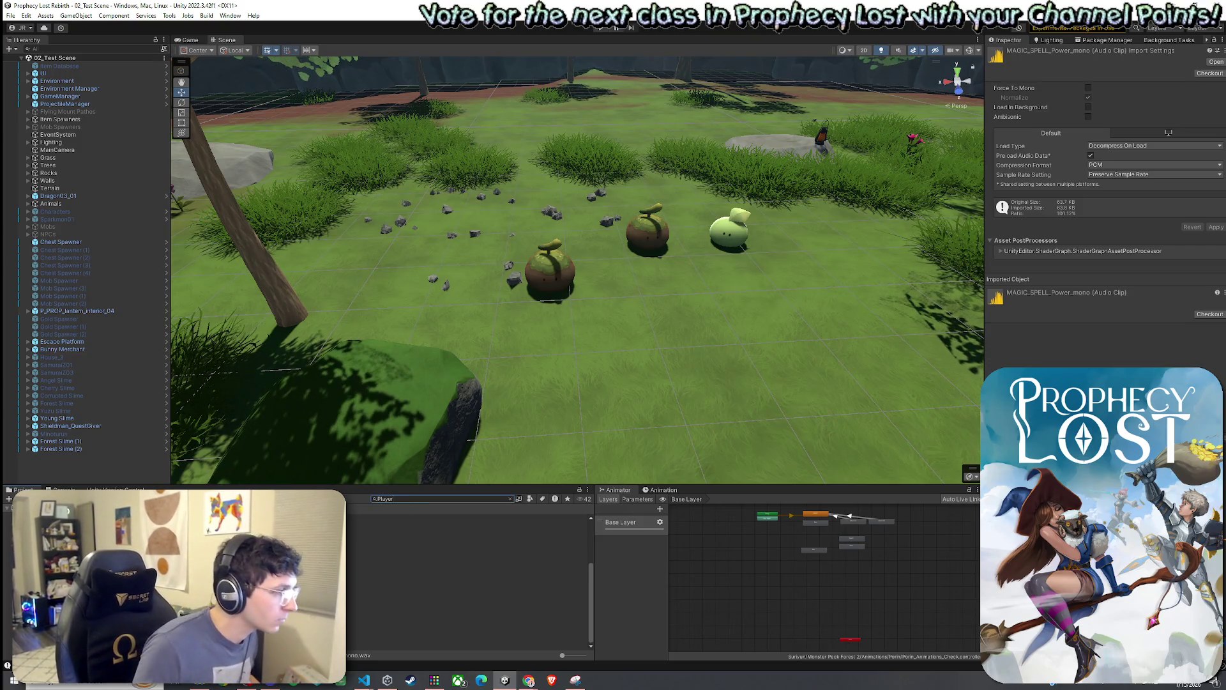
type("r")
key("Return")
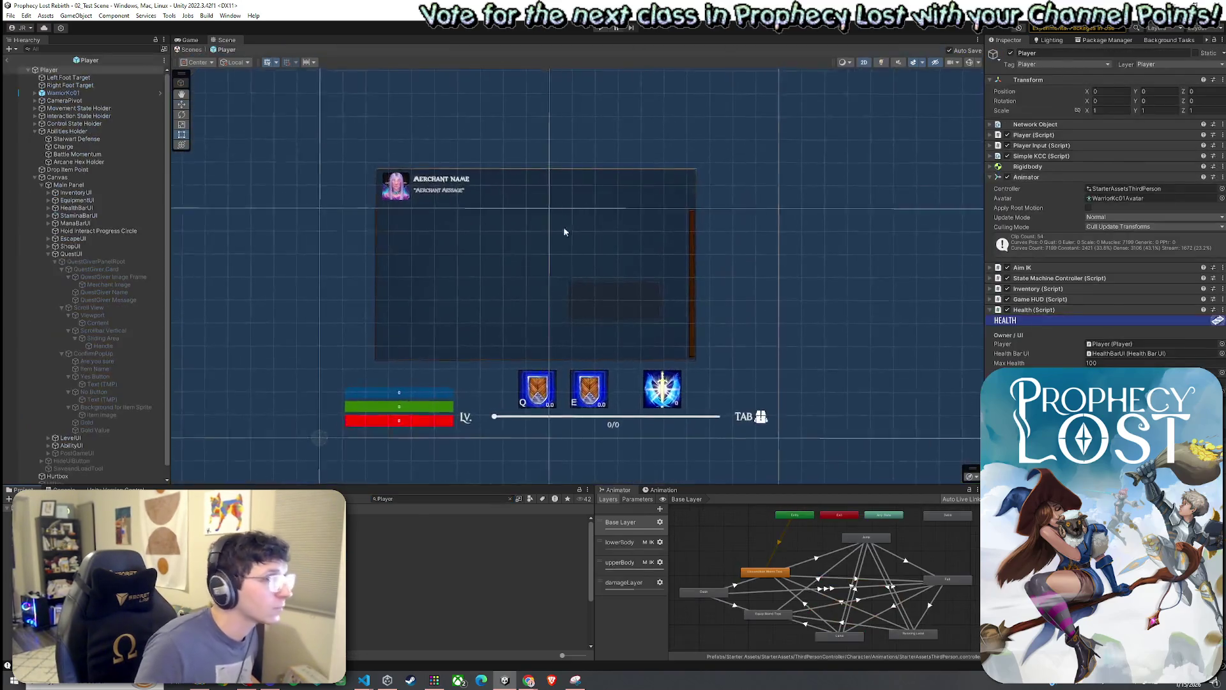
Assign MAGIC_SPELL_Power_mono to the Battle Momentum object's sound Clip field.
left_click(77, 154)
left_click(1221, 253)
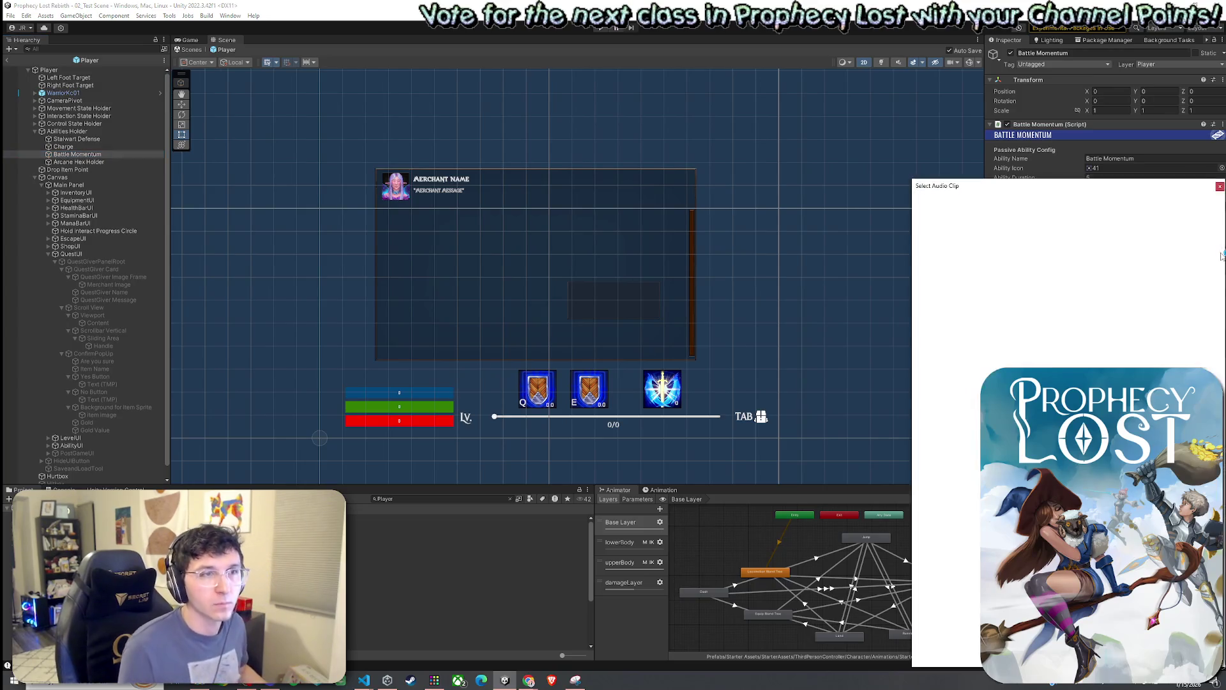
type("magic spell")
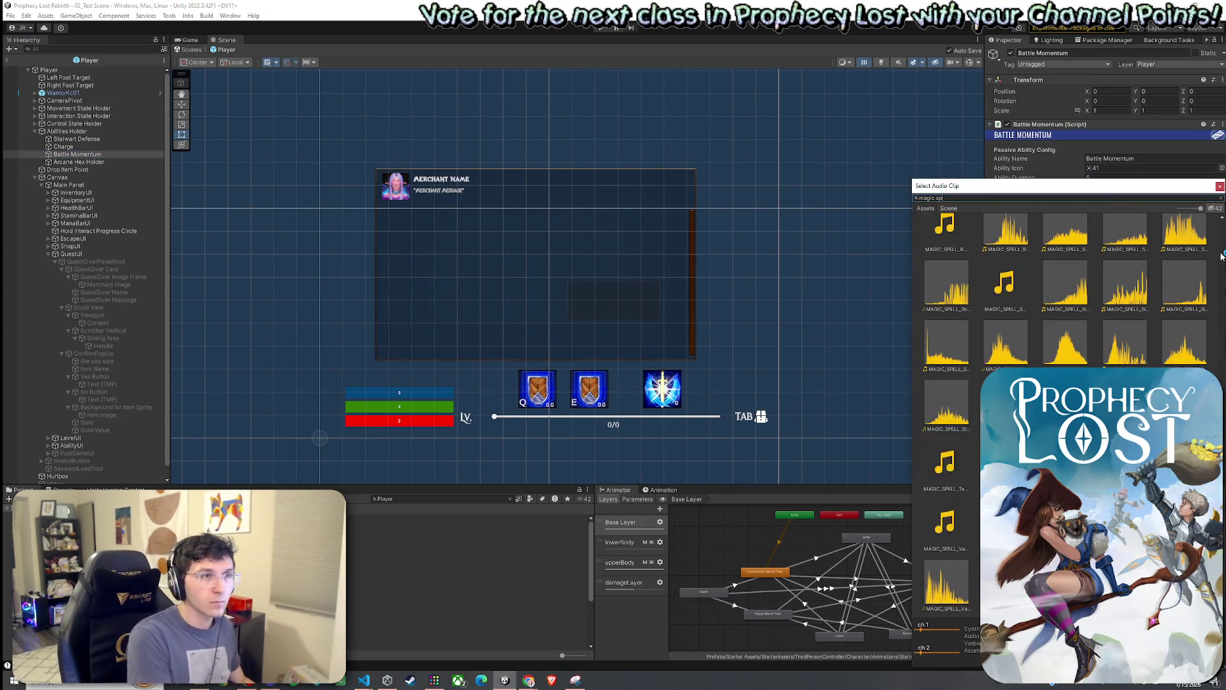
key("BackSpace")
key("BackSpace")
key("BackSpace")
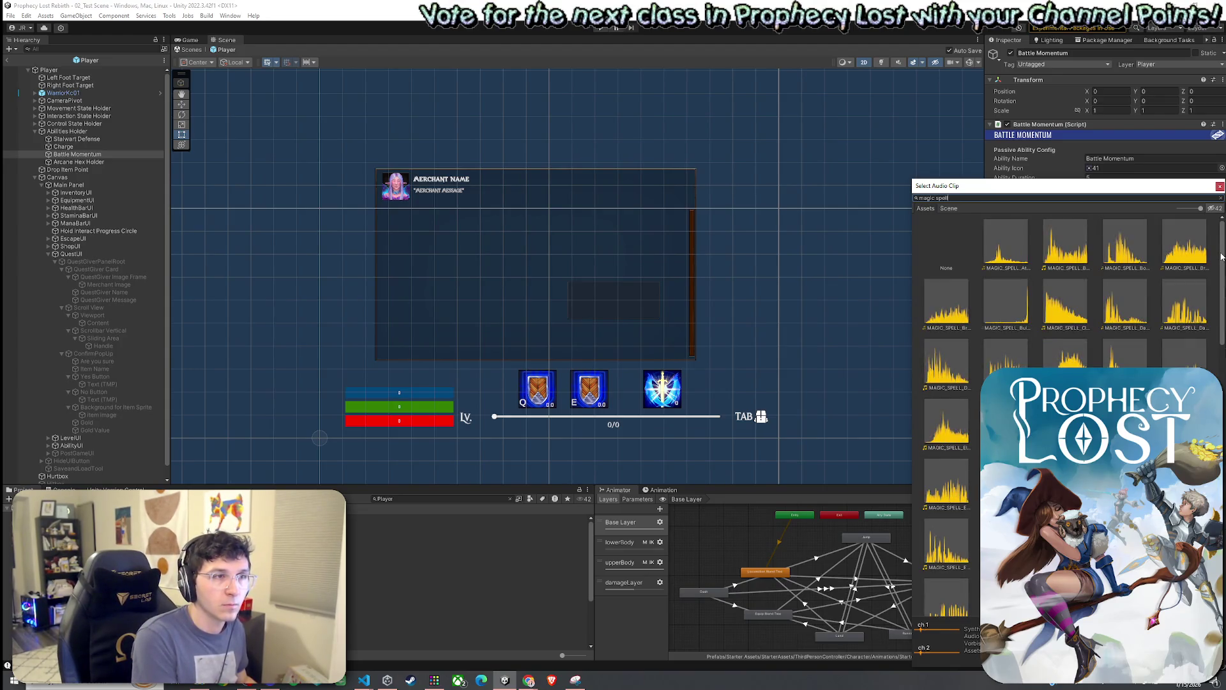
type(" power")
left_click(1017, 259)
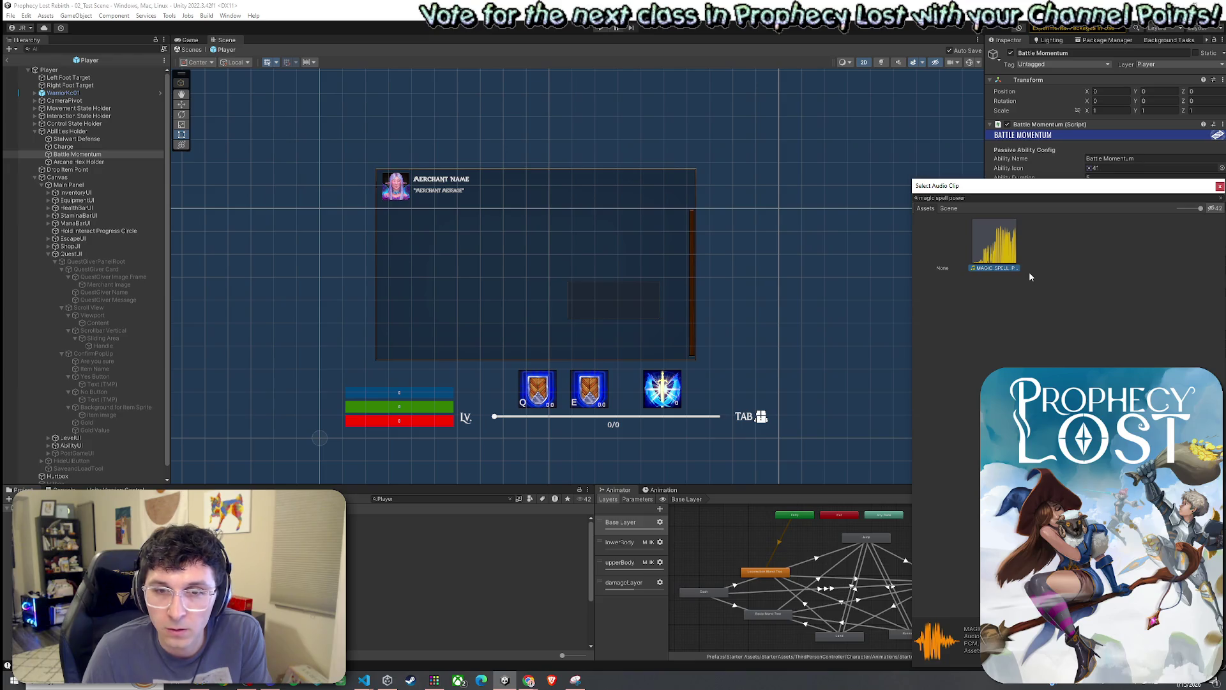
double_click(1007, 261)
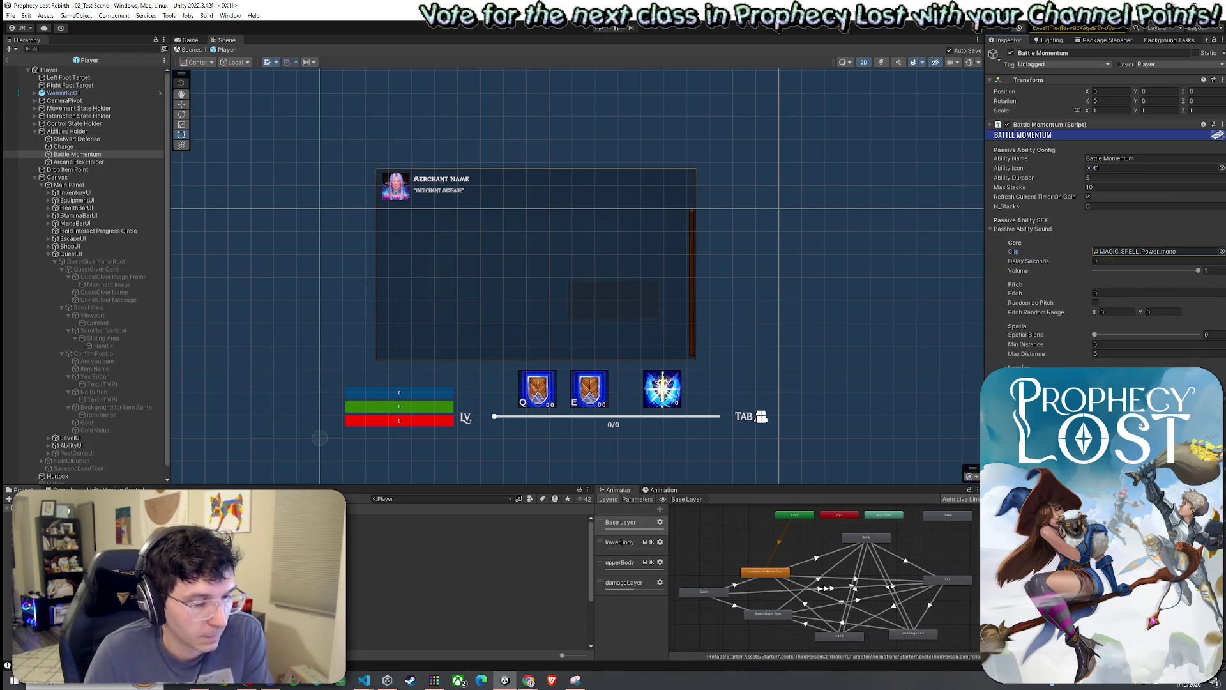
Check the browser, then adjust Battle Momentum's sound Pitch and turn on Randomize Pitch.
left_click(529, 681)
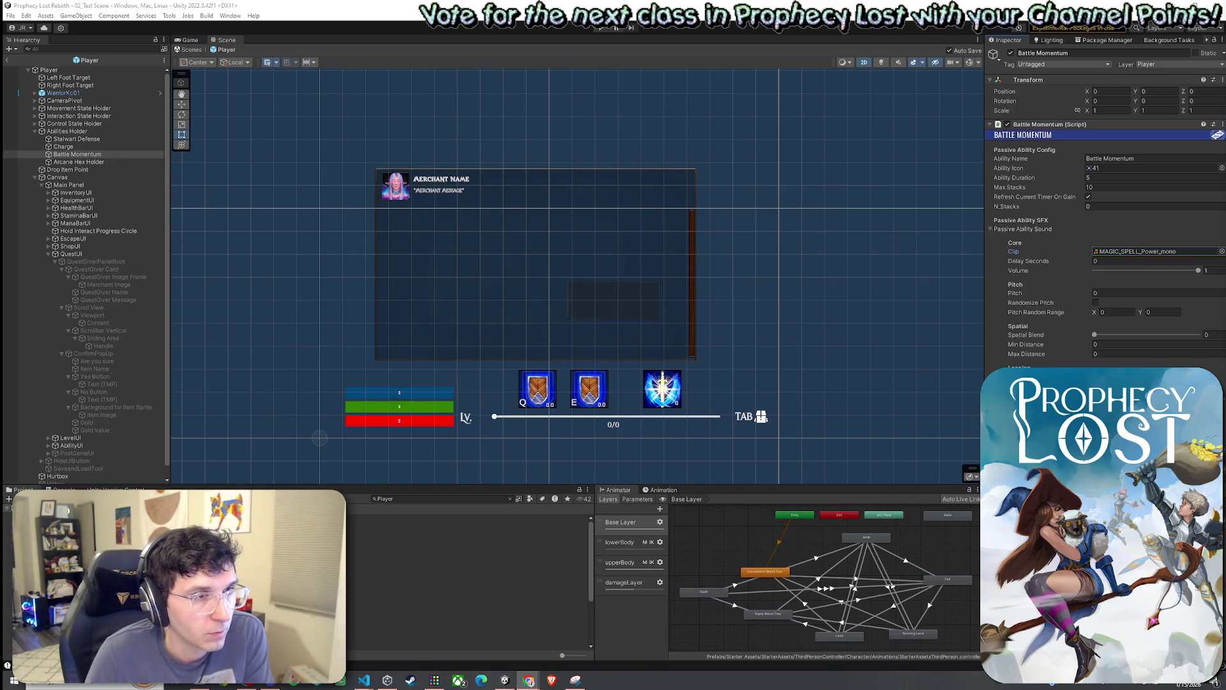
left_click(1130, 255)
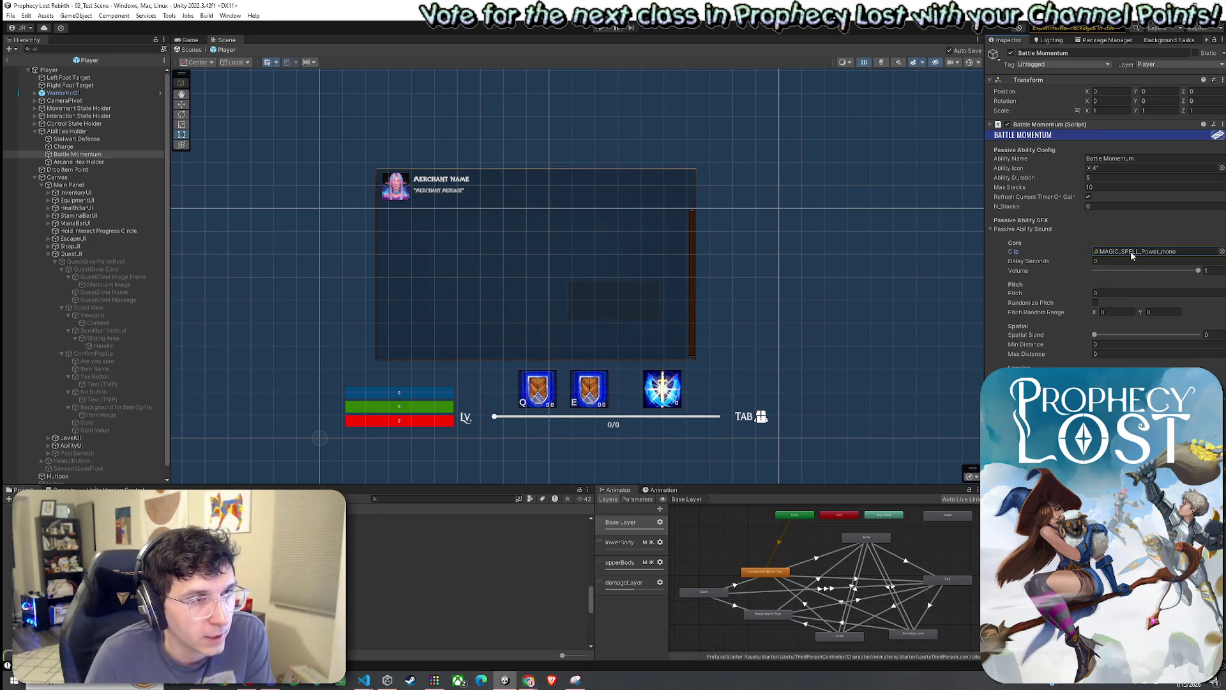
left_click(1023, 295)
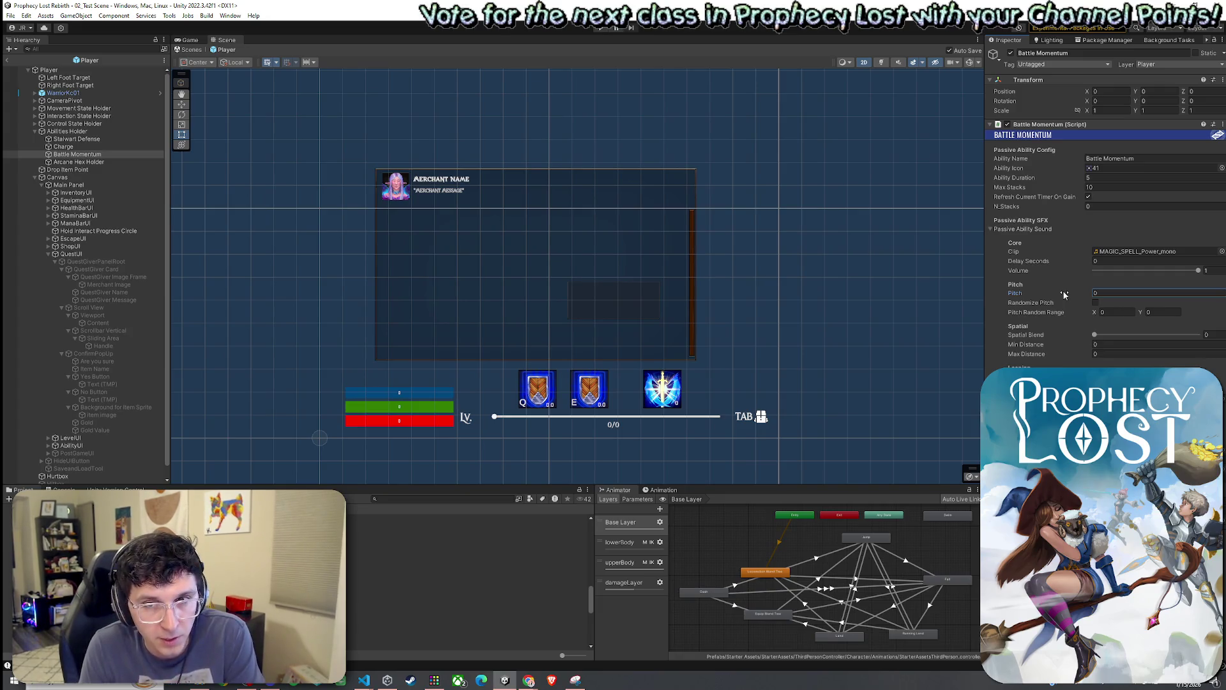
left_click(1103, 293)
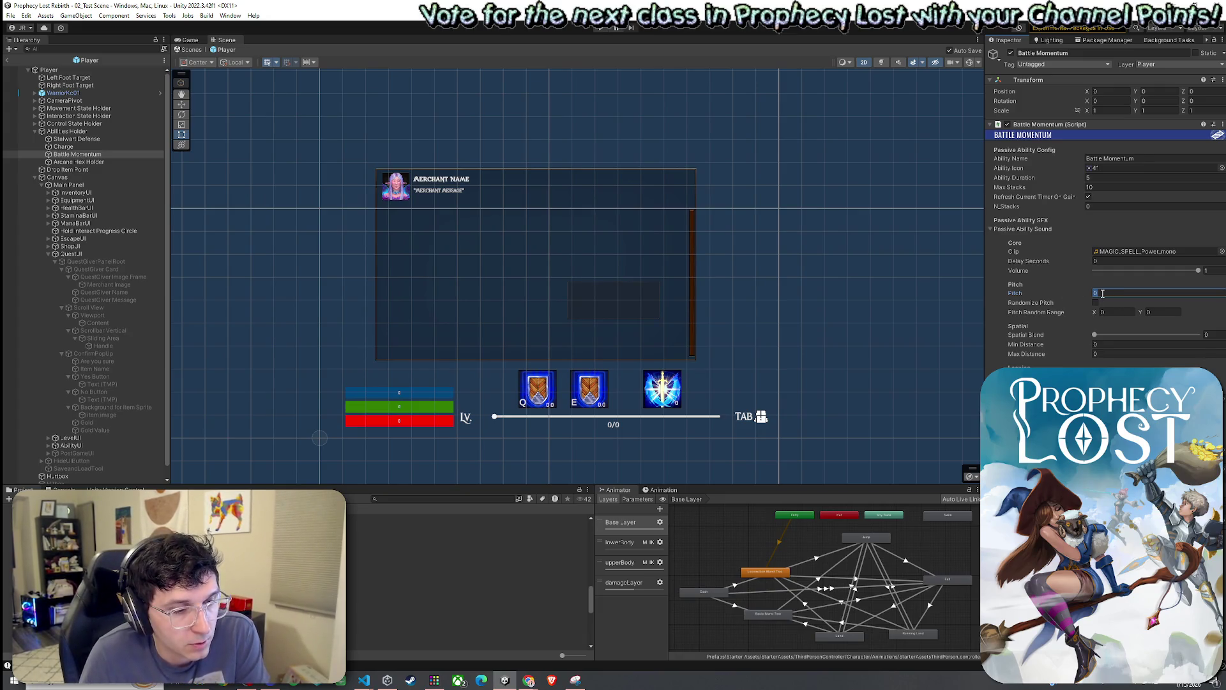
type("0.9")
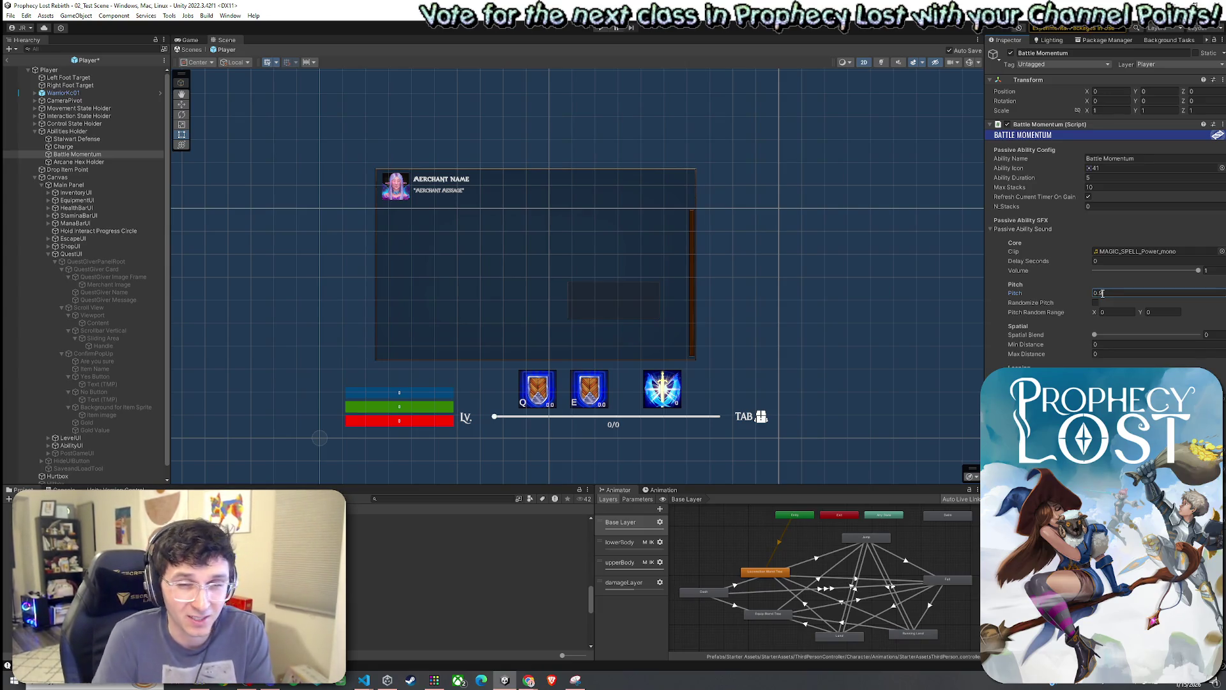
double_click(1104, 293)
type("0.1")
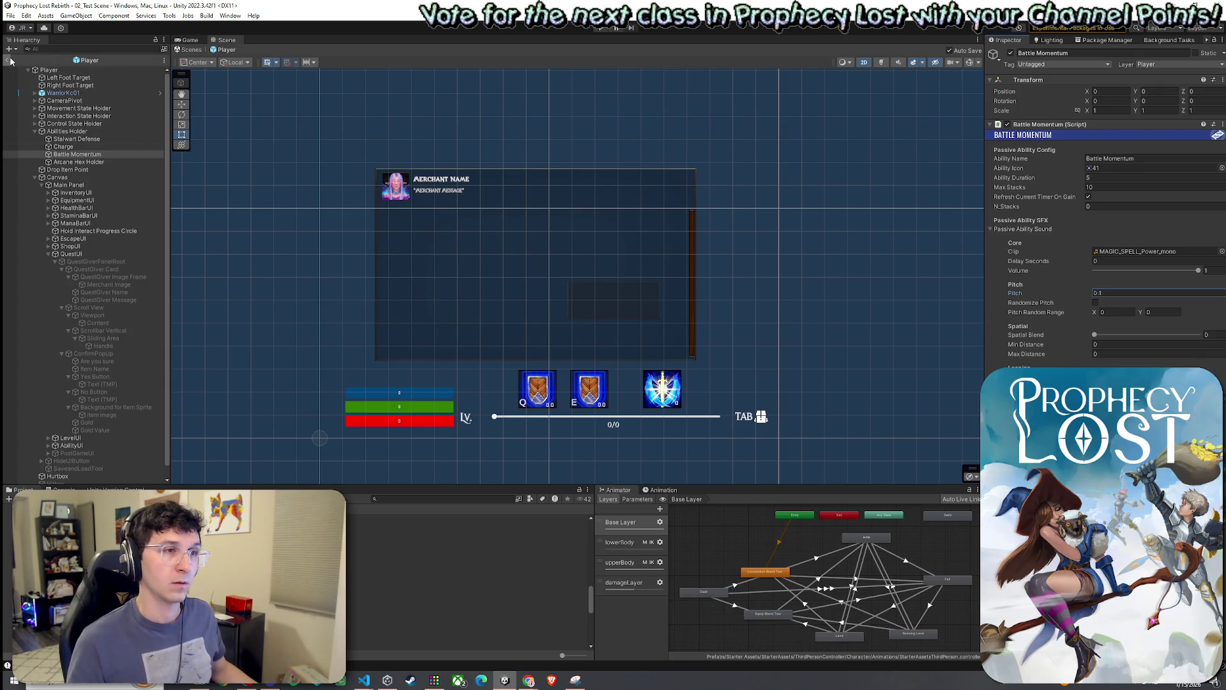
left_click(1095, 302)
Set Pitch to 0.7 and enter the Pitch Random Range X and Y values.
left_click(1113, 313)
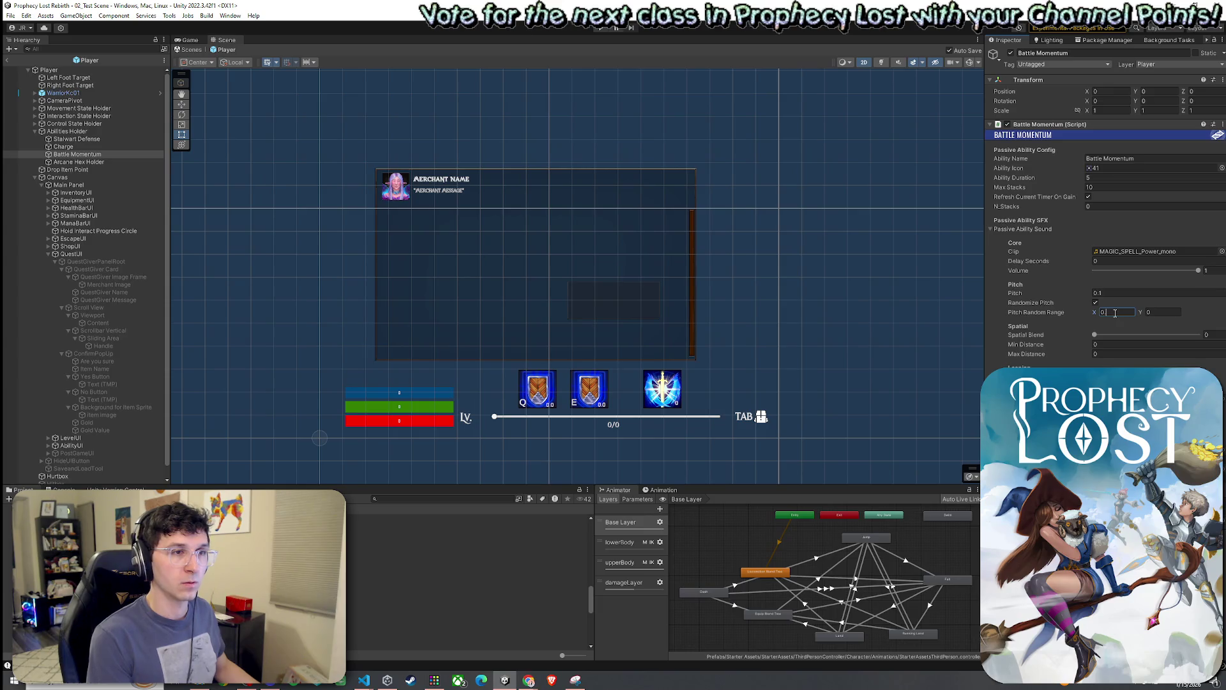
type("05")
left_click(1159, 312)
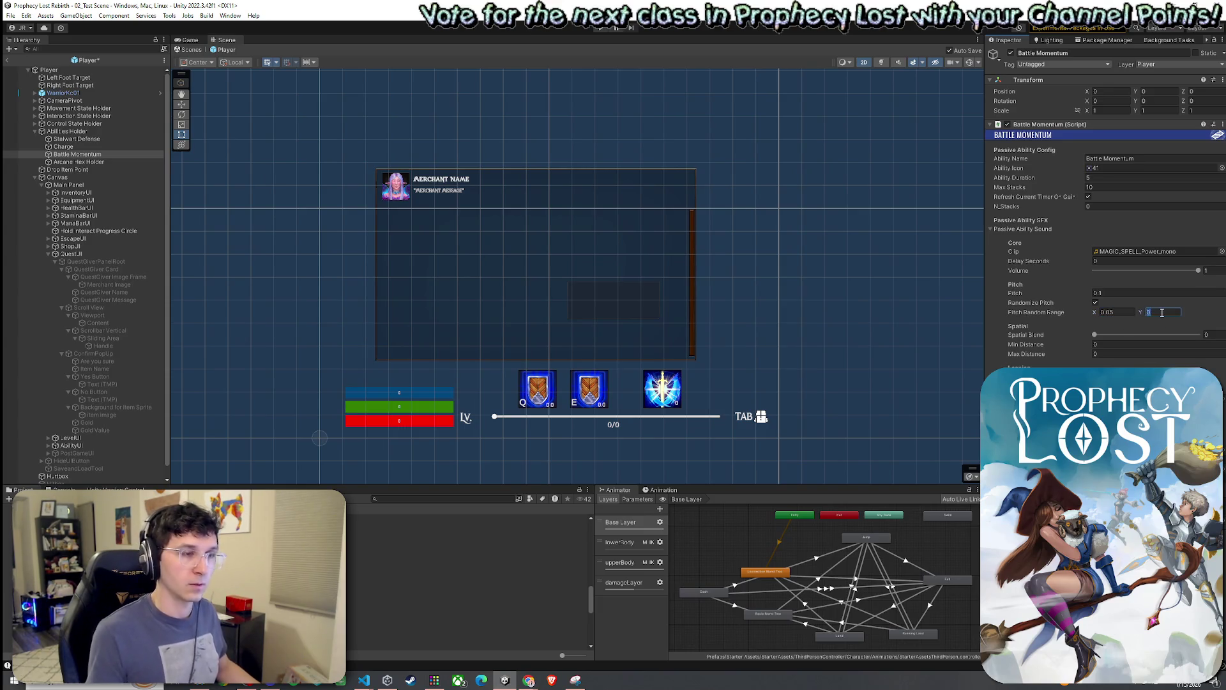
left_click(1098, 293)
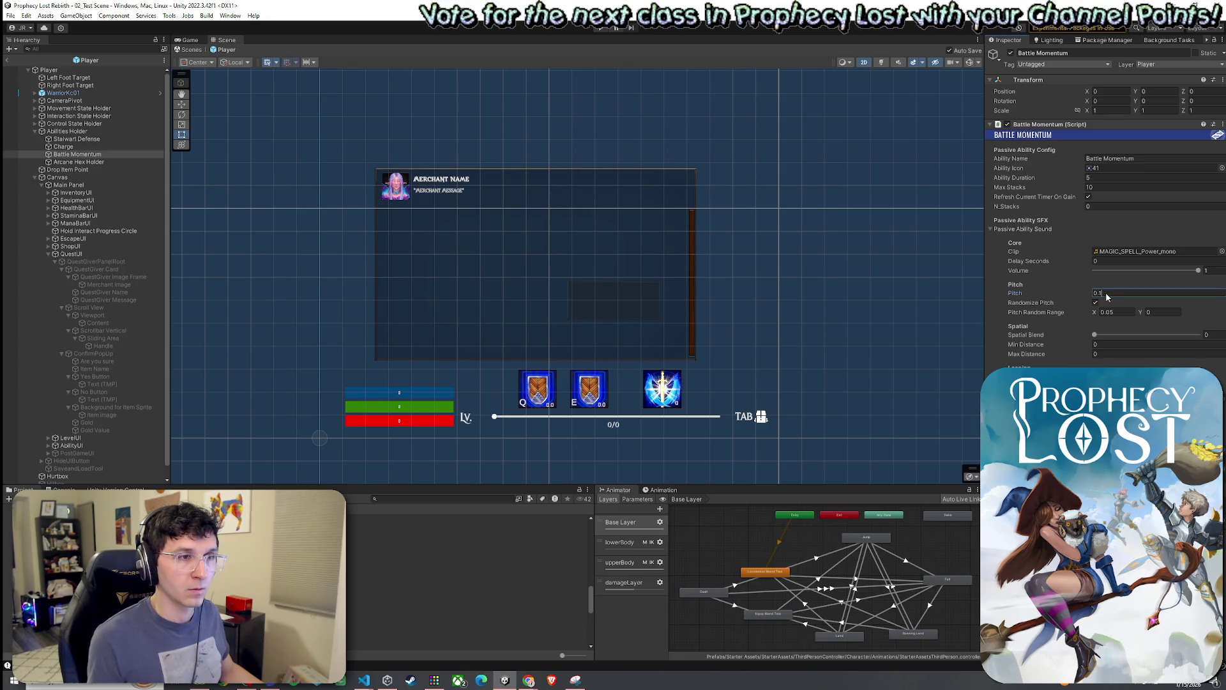
type("7")
left_click(1109, 313)
left_click(1151, 313)
type("0.6")
left_click(1156, 313)
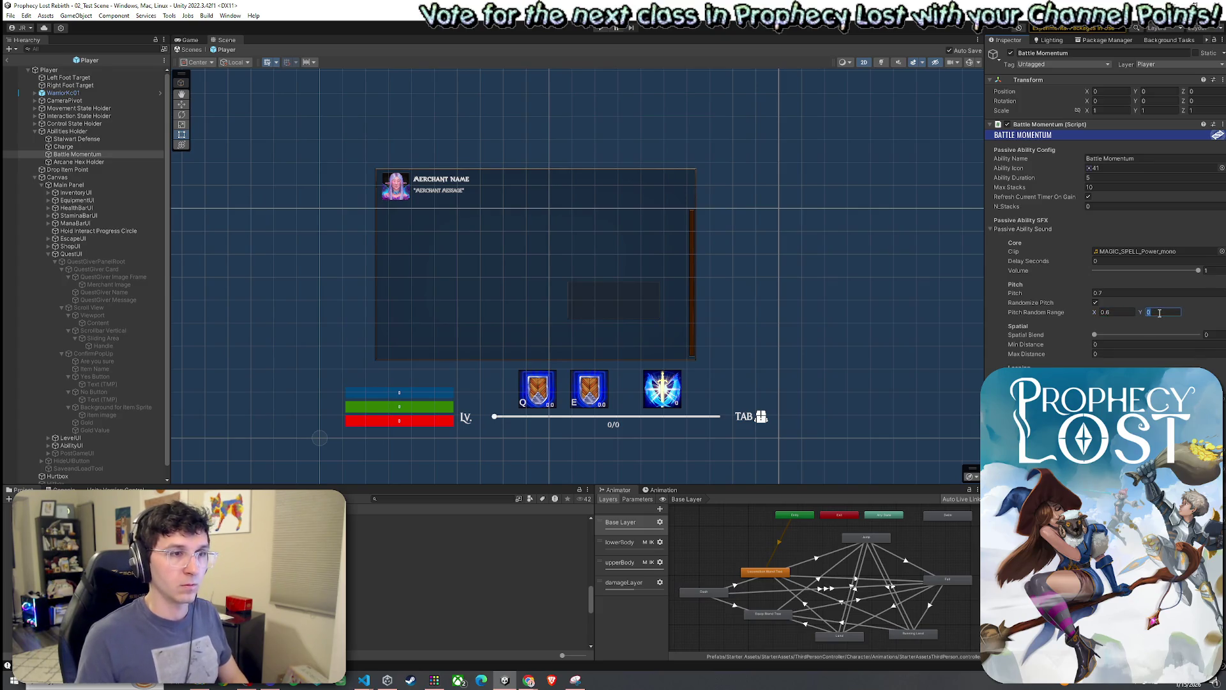
type("0.8")
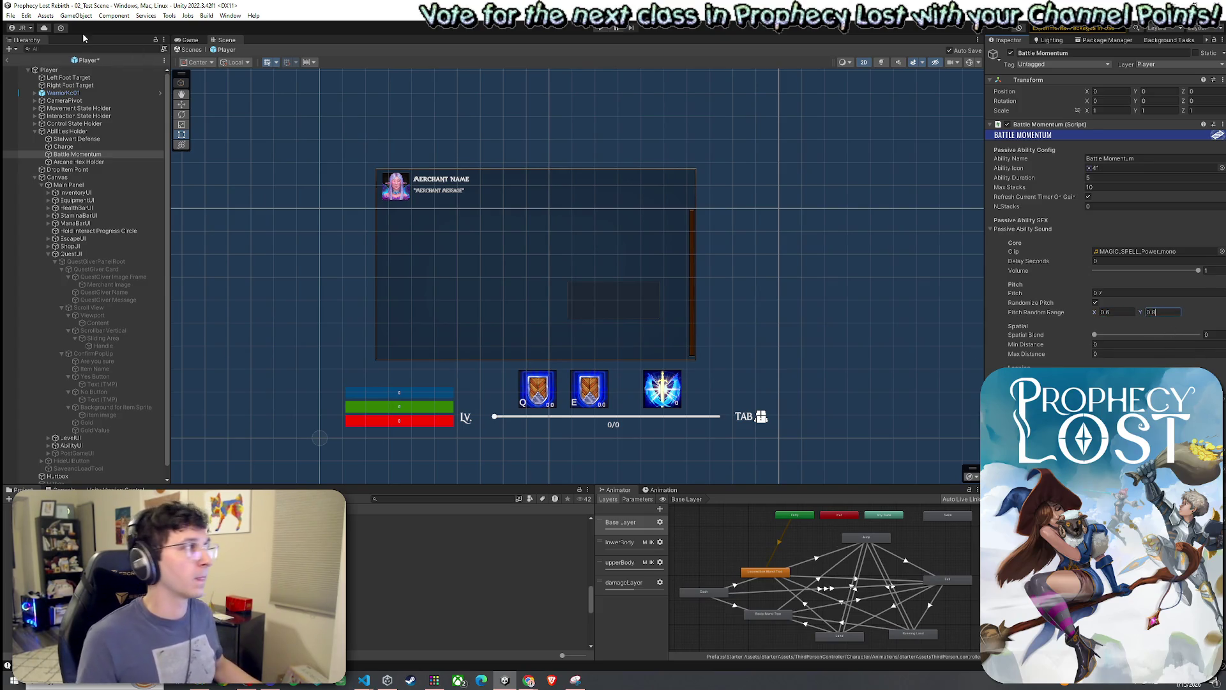
Save the Player prefab changes.
left_click(10, 15)
left_click(39, 62)
key("ctrl+p")
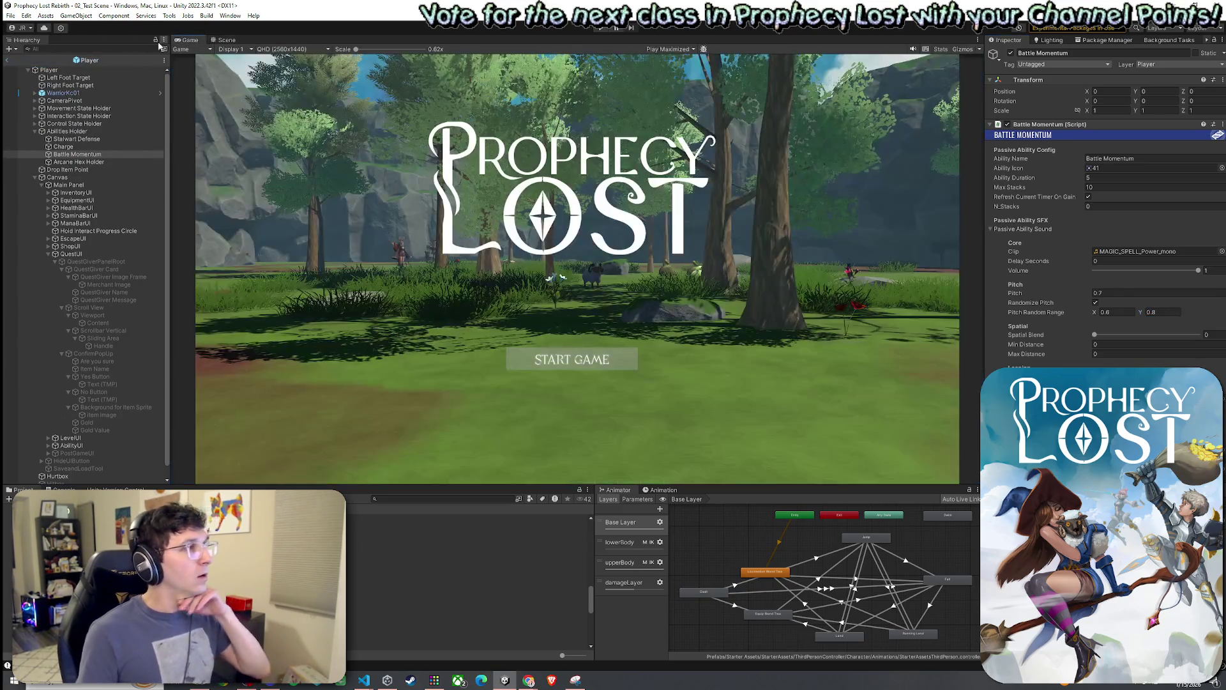
left_click(10, 15)
left_click(39, 64)
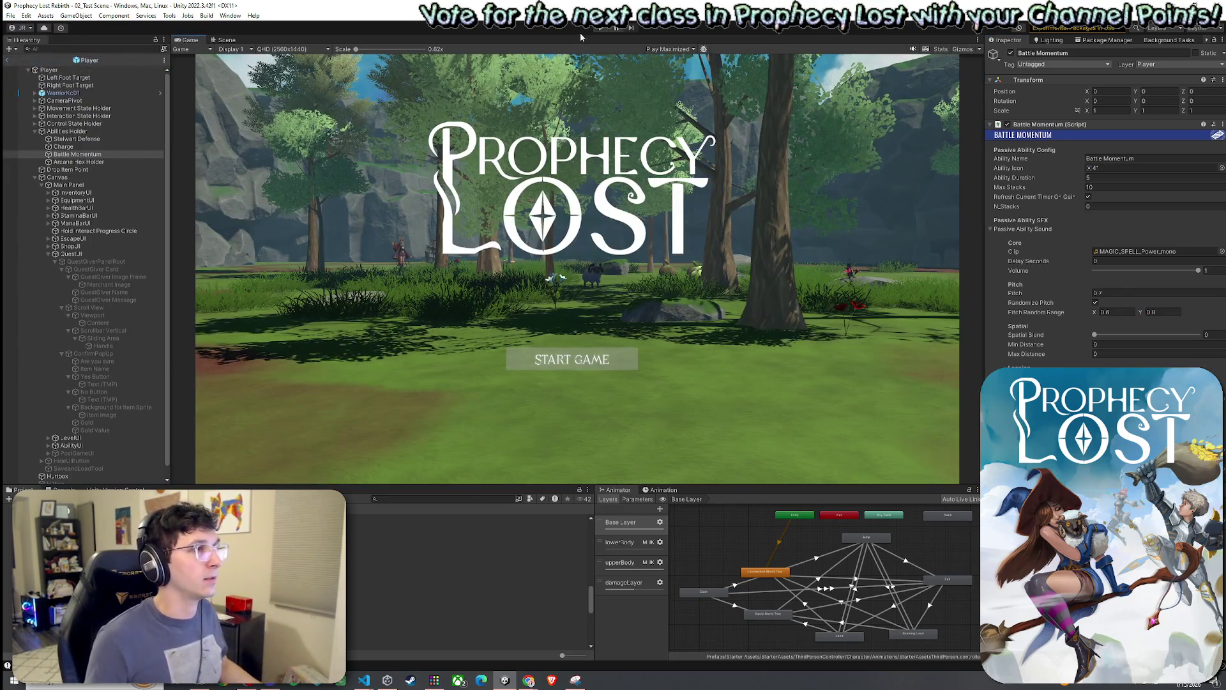
left_click(603, 29)
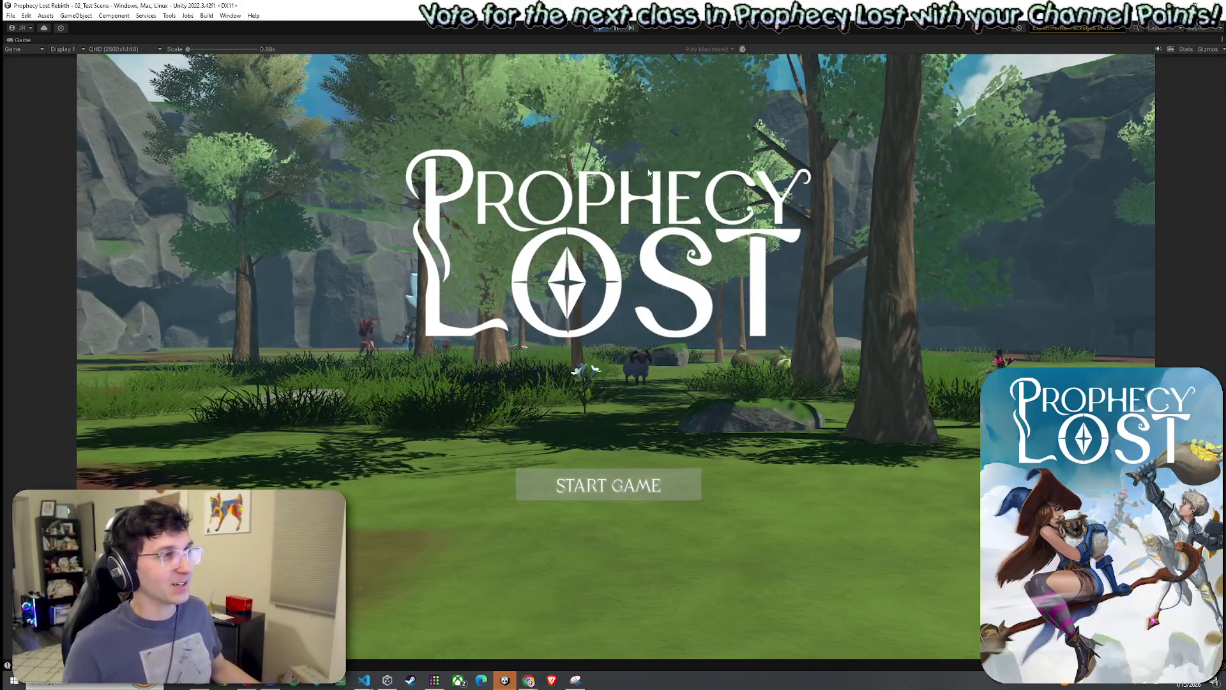
left_click(609, 486)
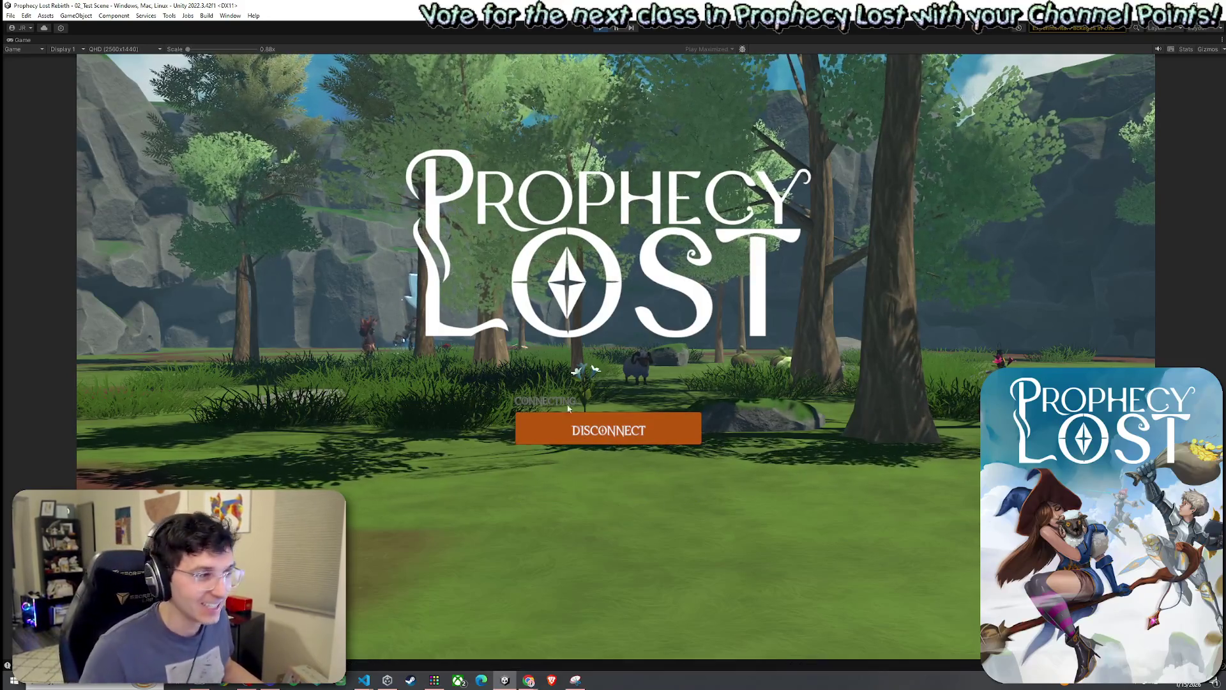
key("w")
key("Tab")
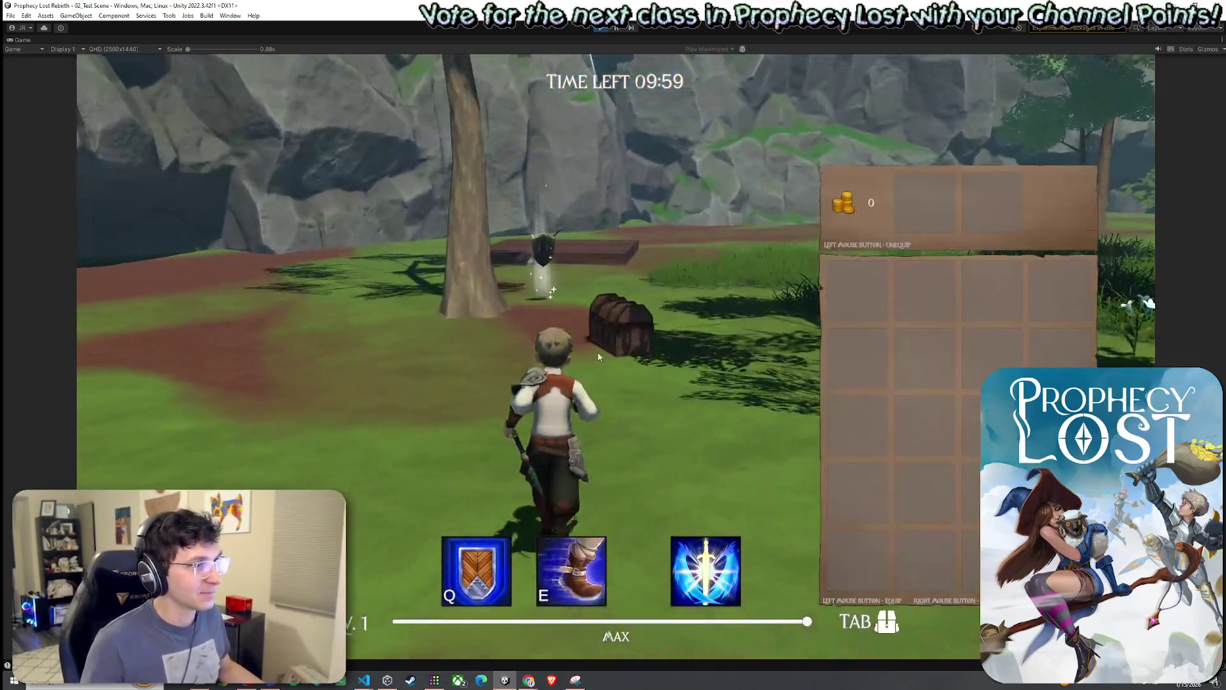
key("Tab")
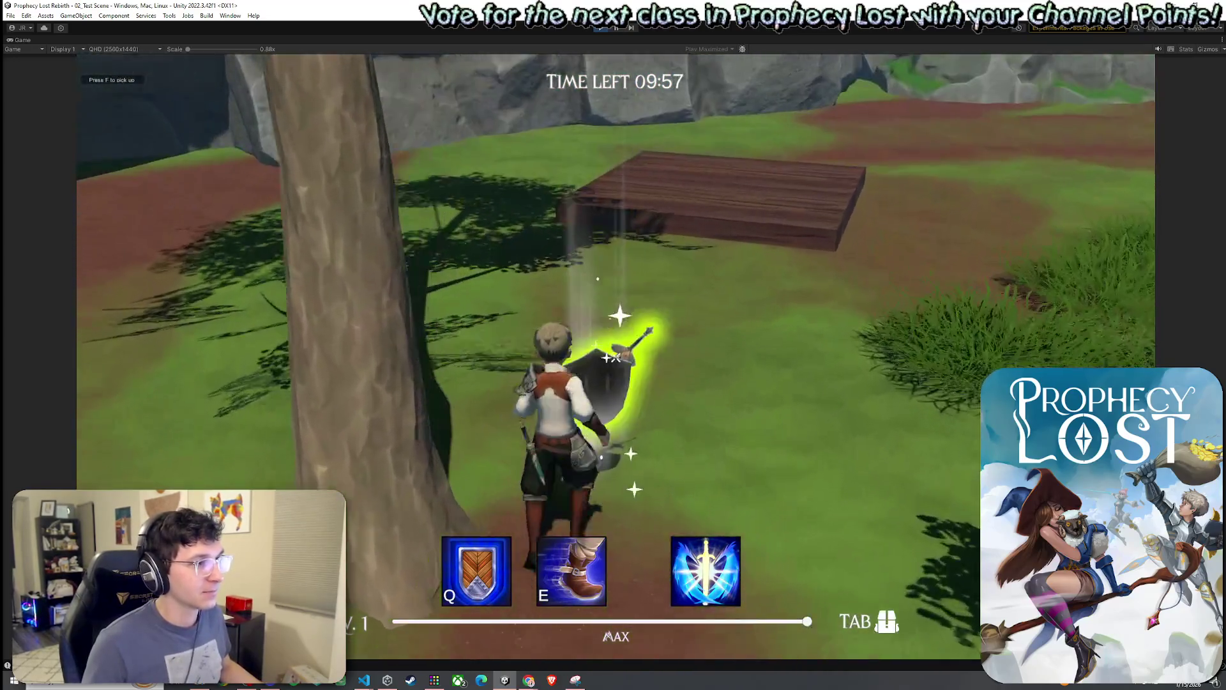
key("Tab")
key("Tab")
key("Tab")
key("Tab")
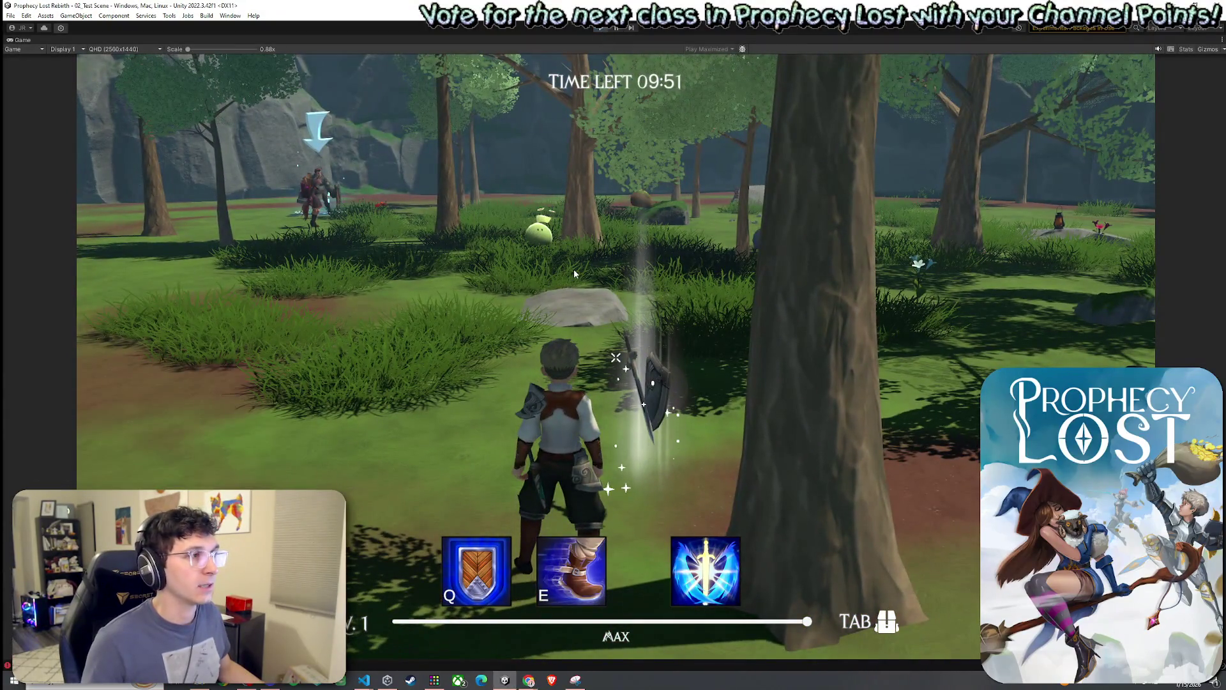
key("ctrl+p")
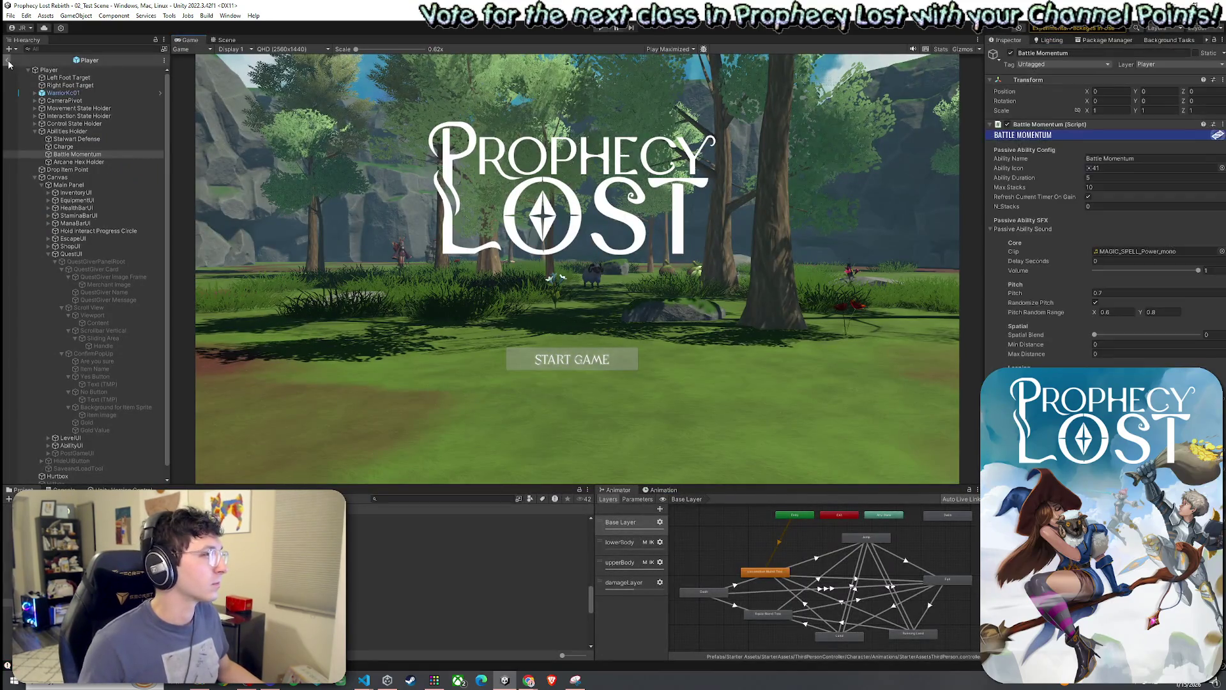
Exit Player prefab mode and save the 02_Test Scene from its context menu.
left_click(6, 59)
left_click(57, 66)
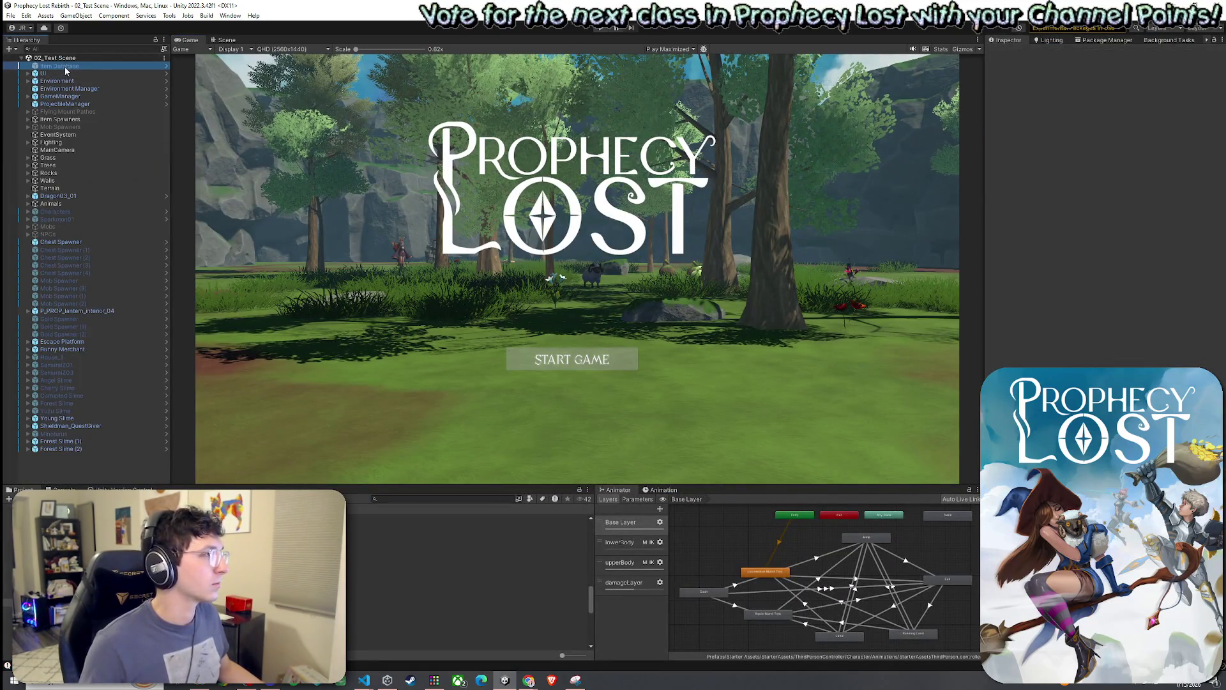
right_click(54, 58)
left_click(29, 62)
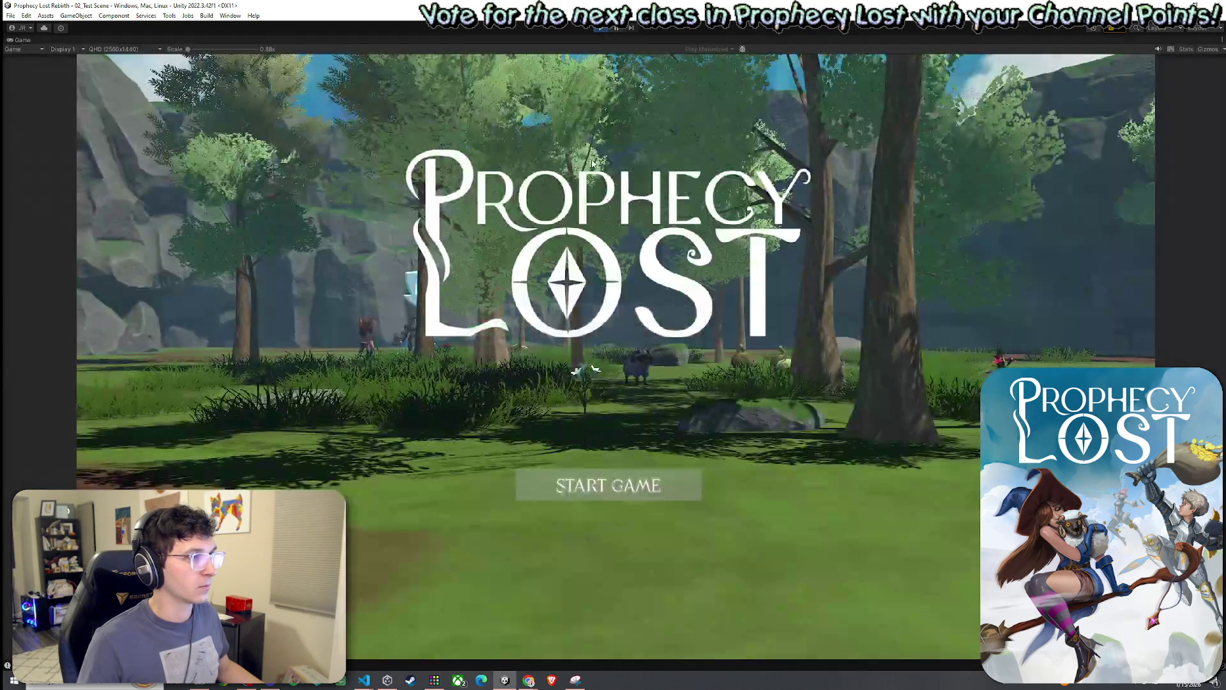
Playtest: start the game, pick up the shield, and attack slimes in the forest.
left_click(580, 493)
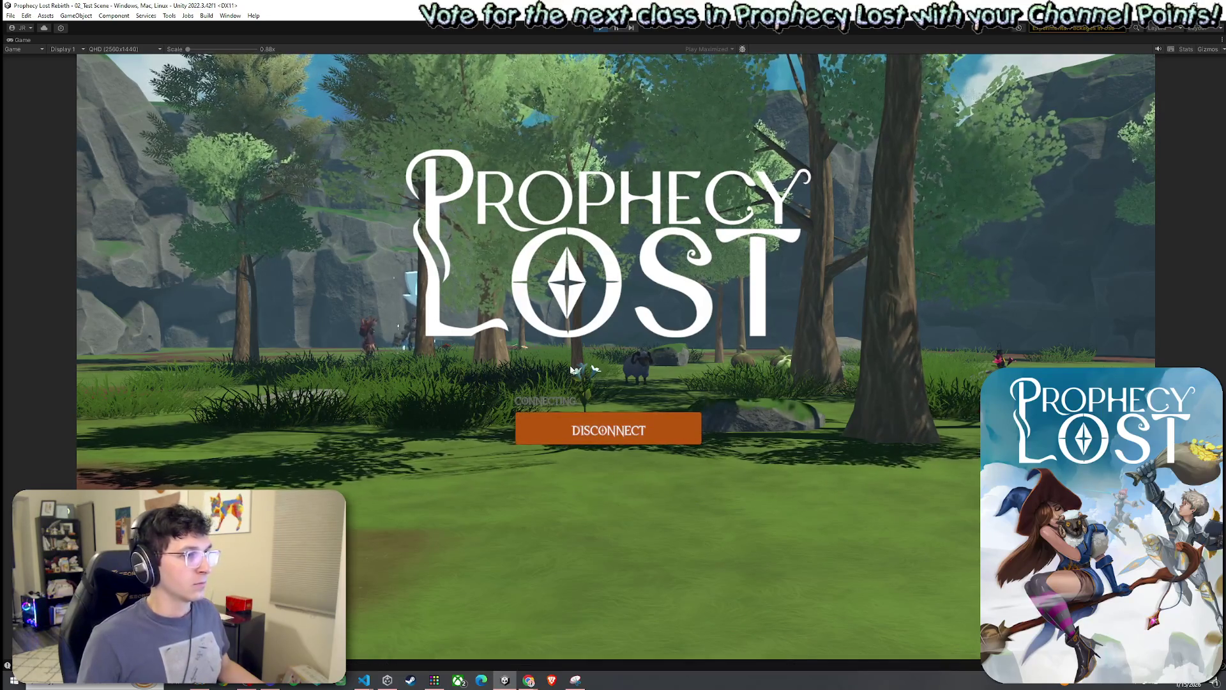
key("w")
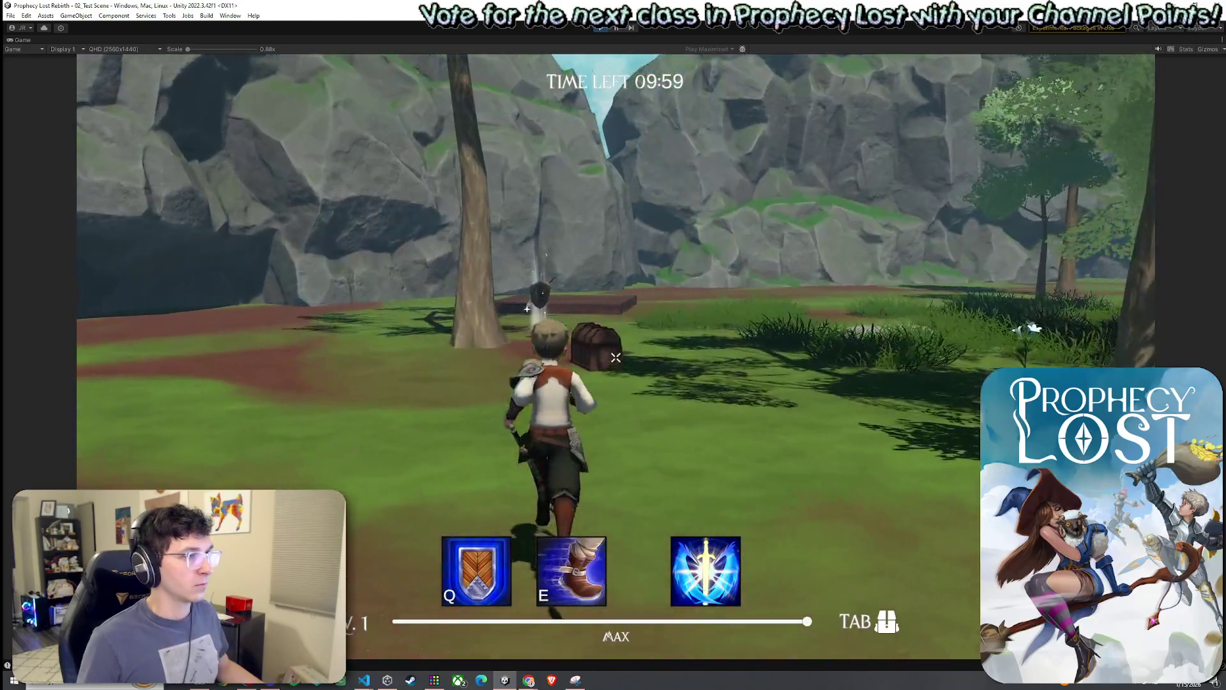
key("w")
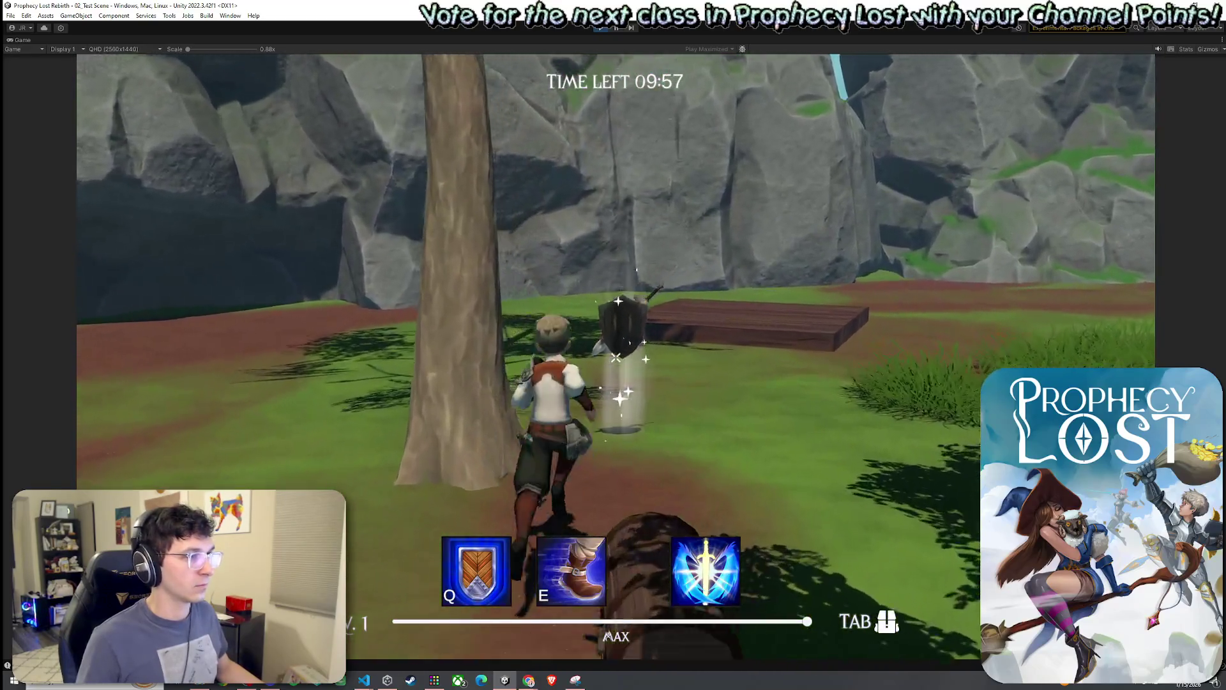
key("f")
key("w")
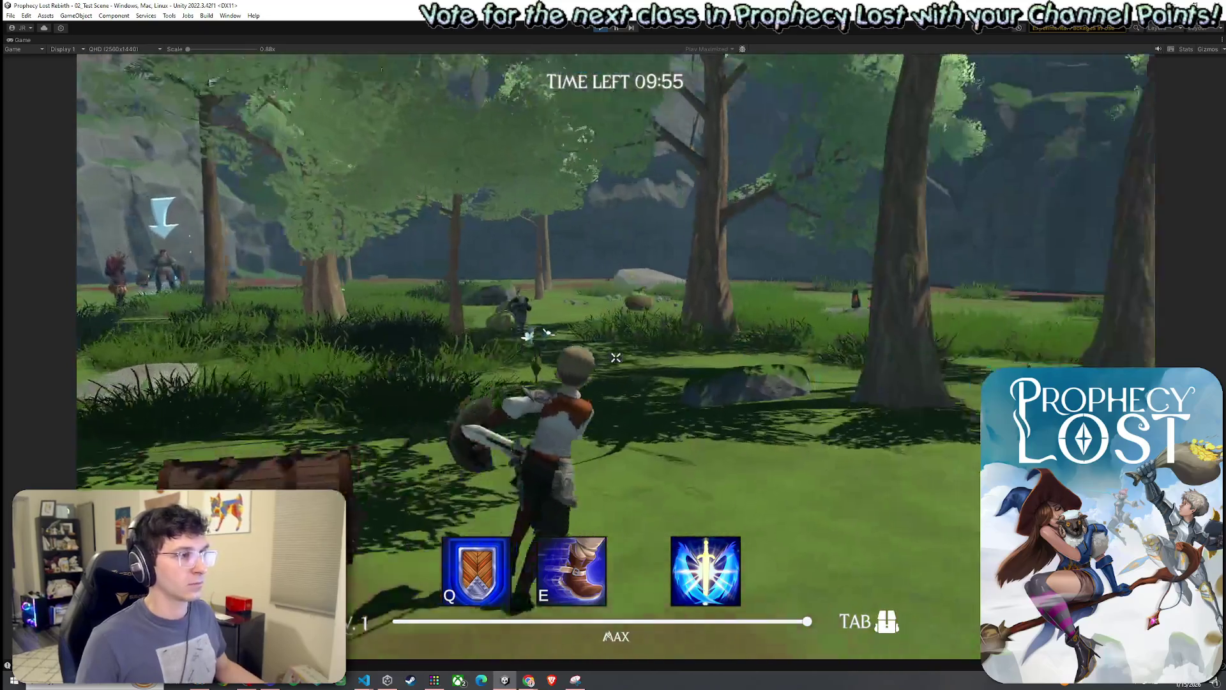
key("w")
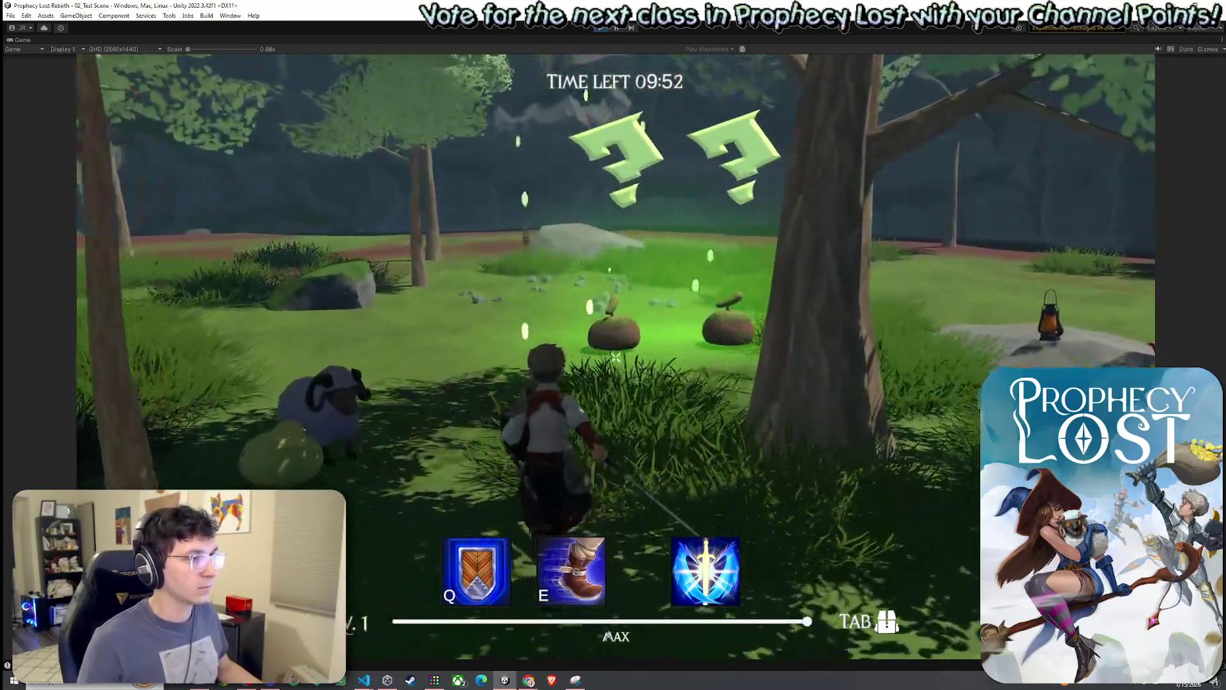
key("w")
left_click(615, 358)
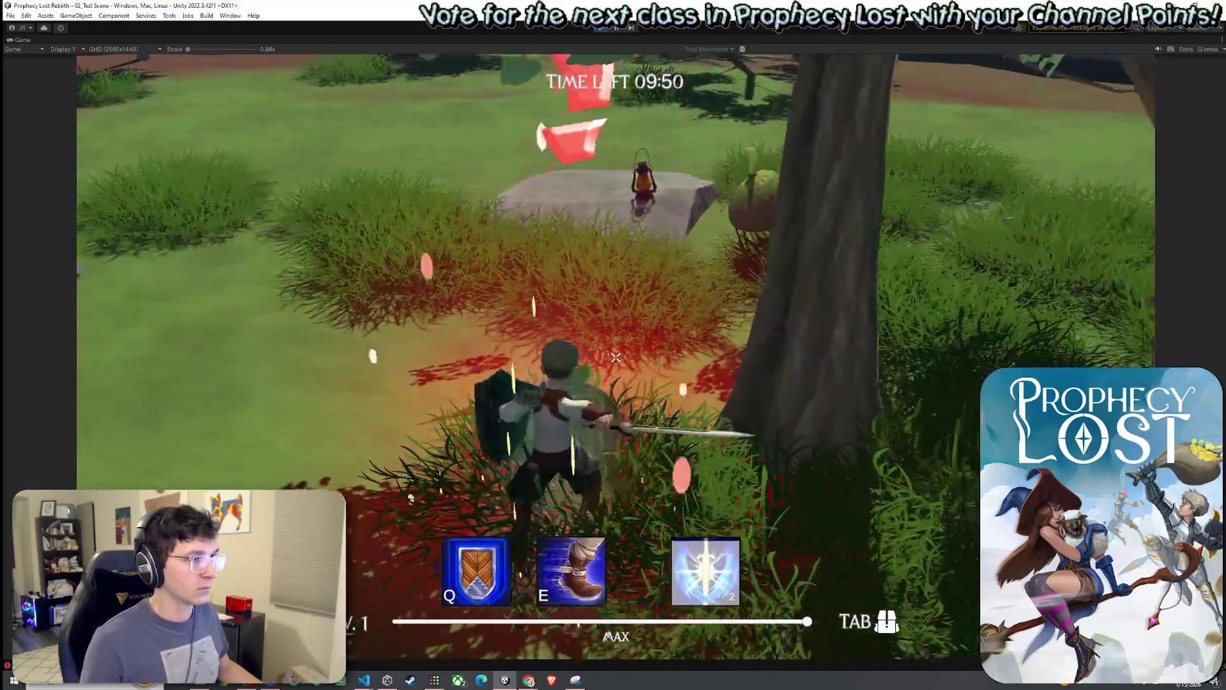
key("w")
left_click(615, 358)
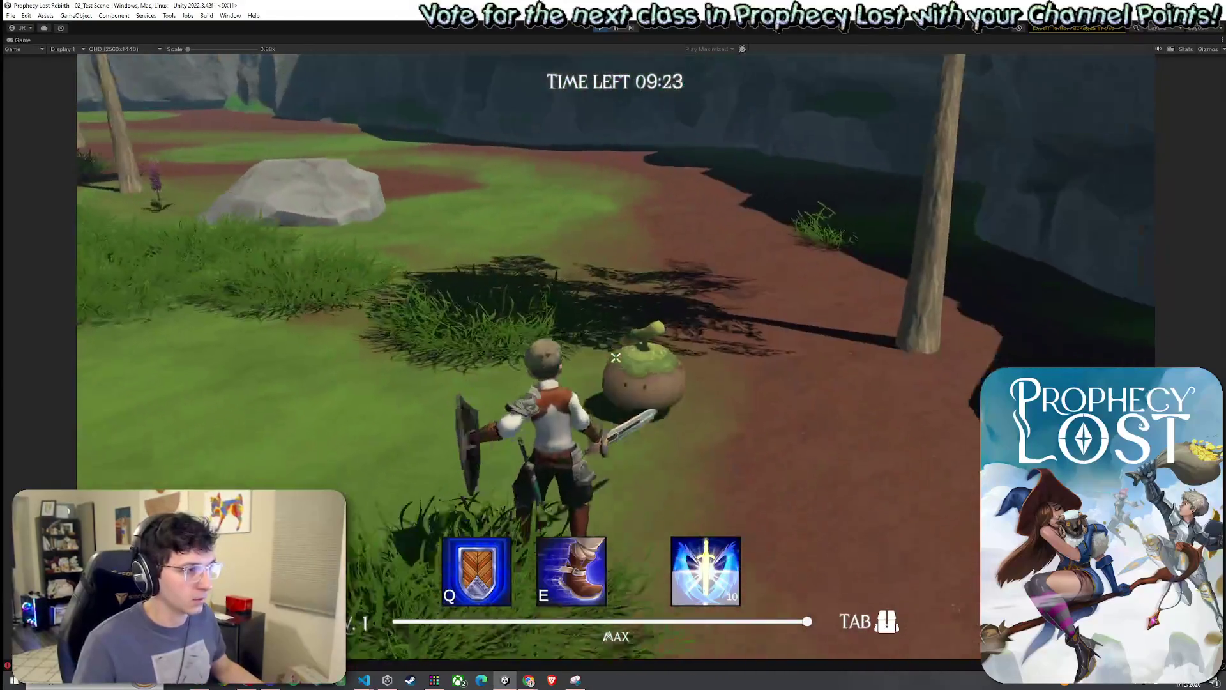
Keep fighting the green slime, then stop play mode and return to PassiveAbility.cs.
left_click(616, 358)
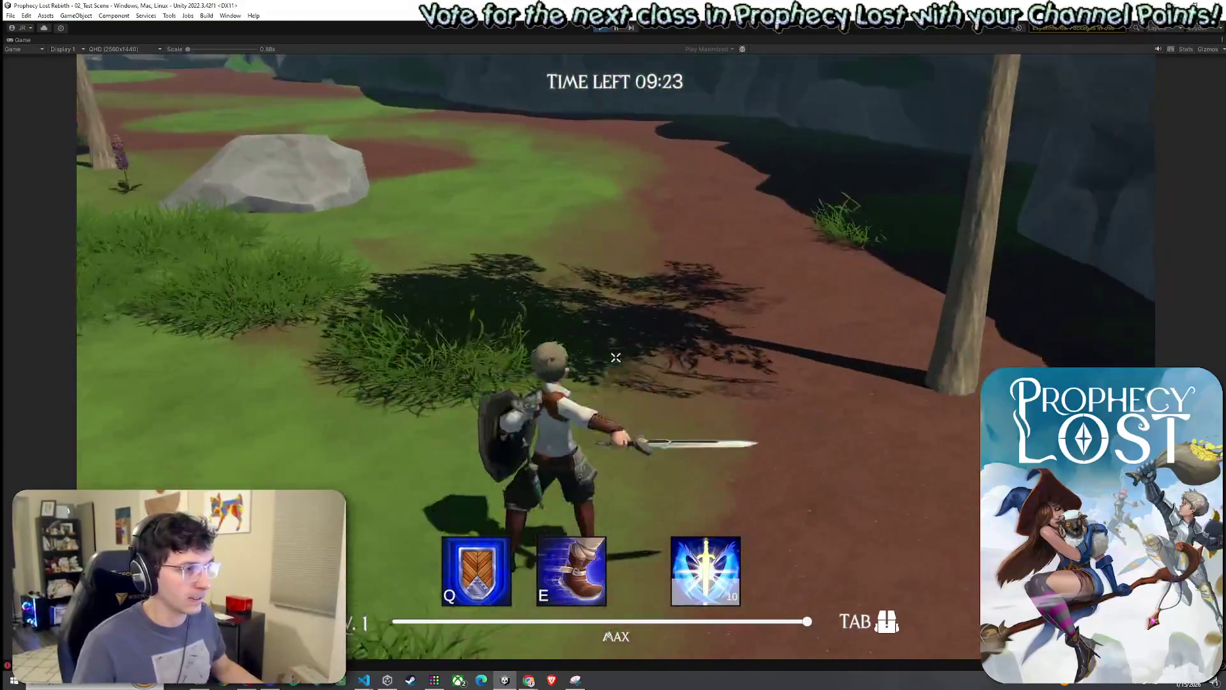
key("w")
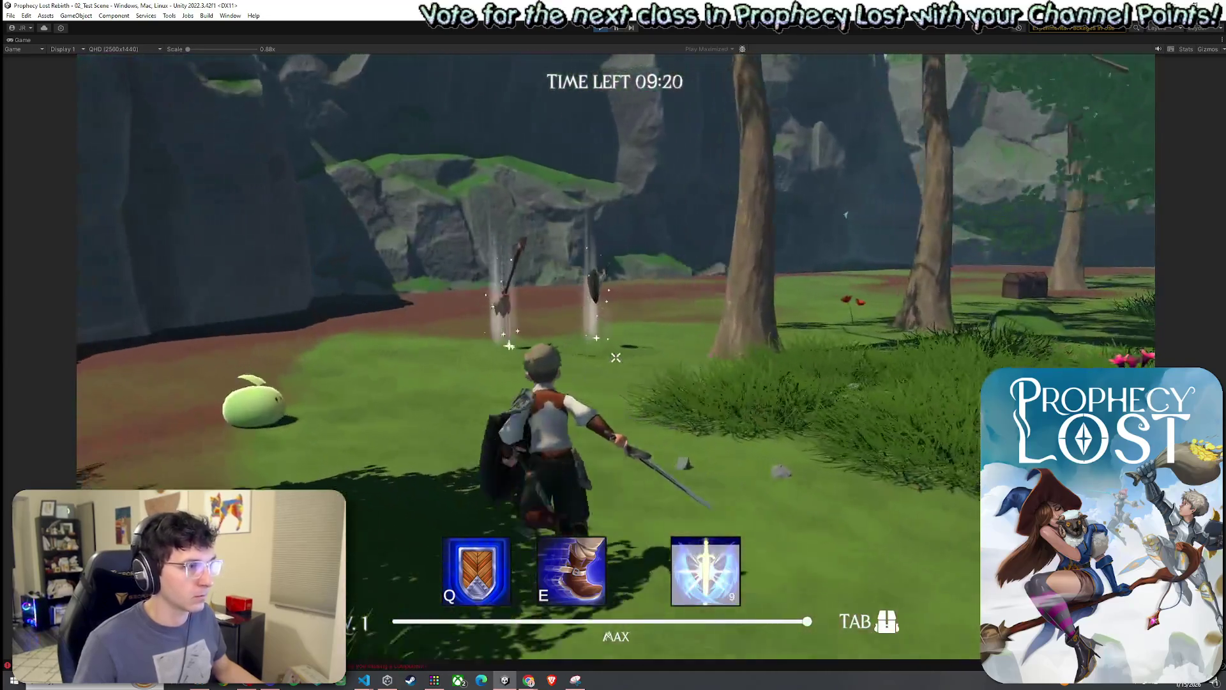
left_click(616, 358)
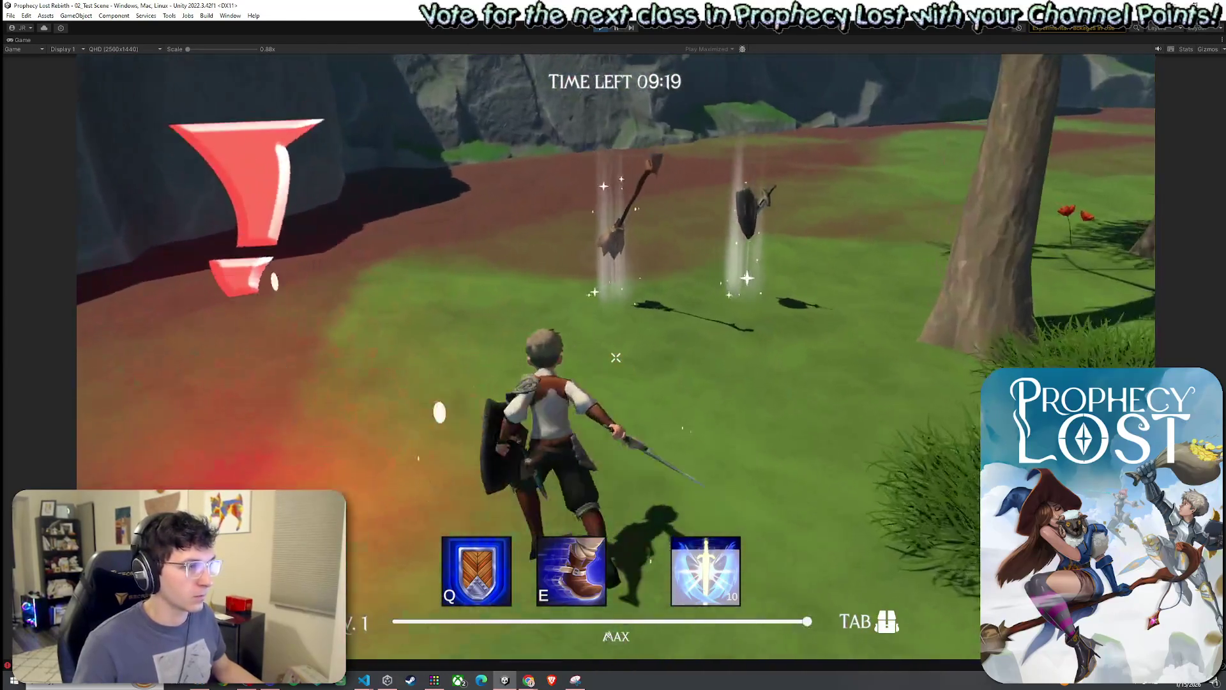
left_click(615, 357)
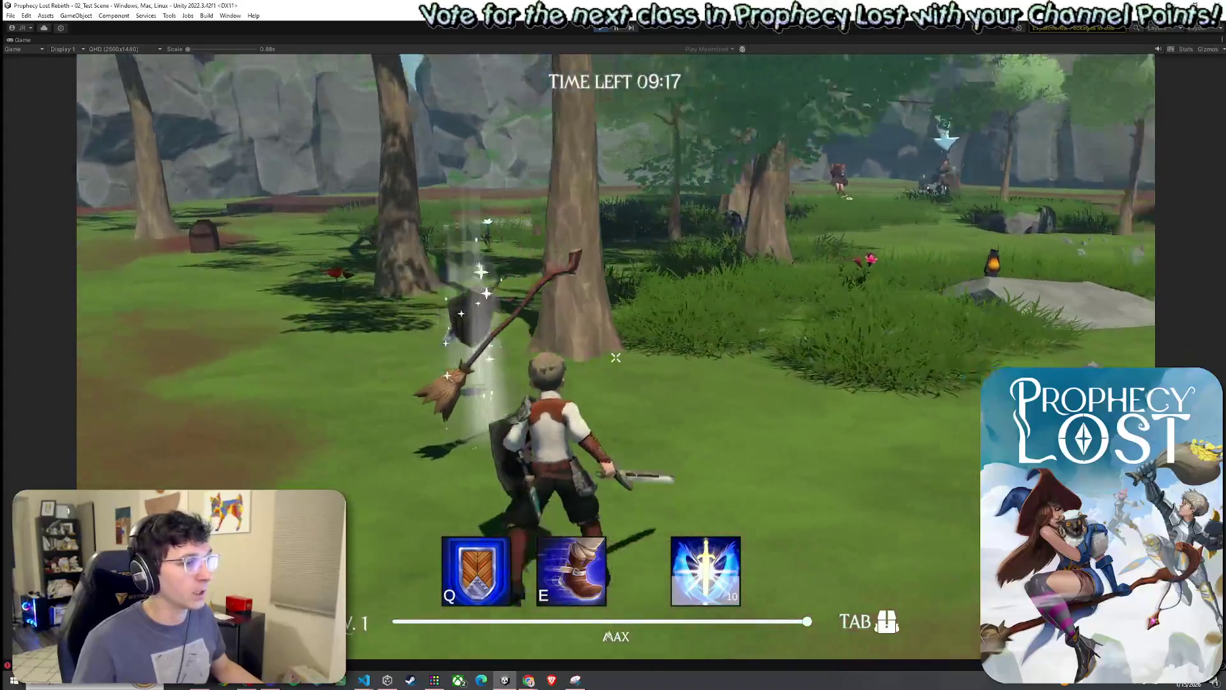
left_click(615, 358)
key("w")
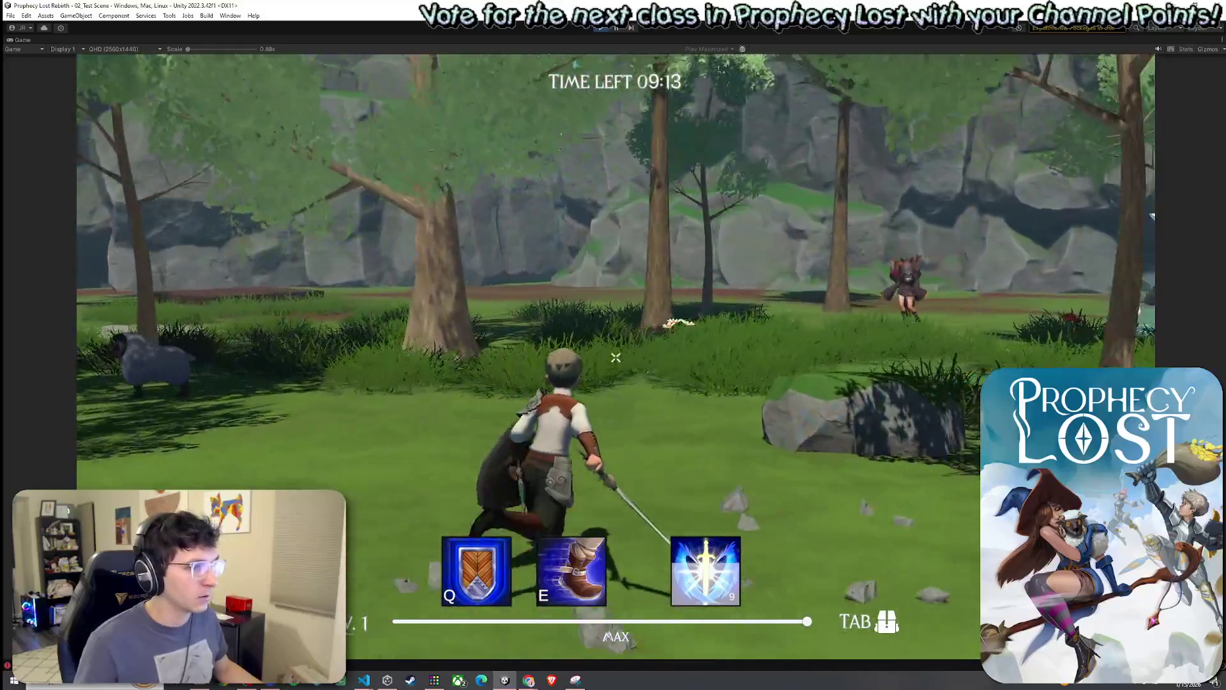
key("Escape")
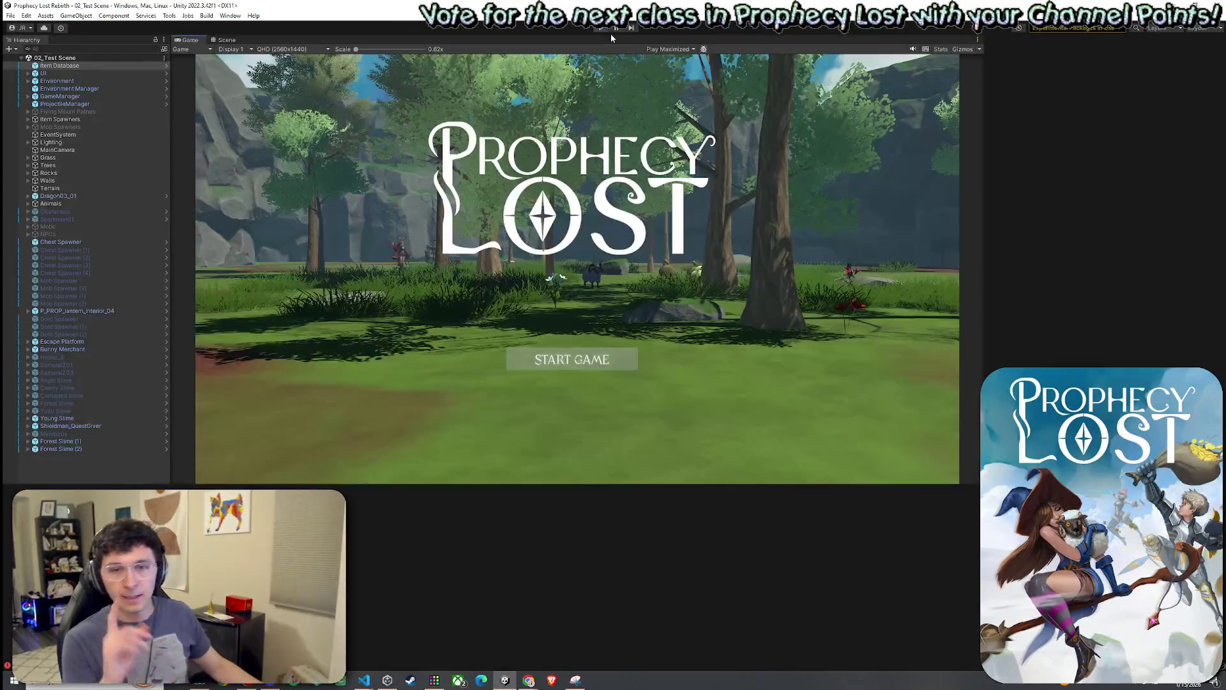
left_click(611, 33)
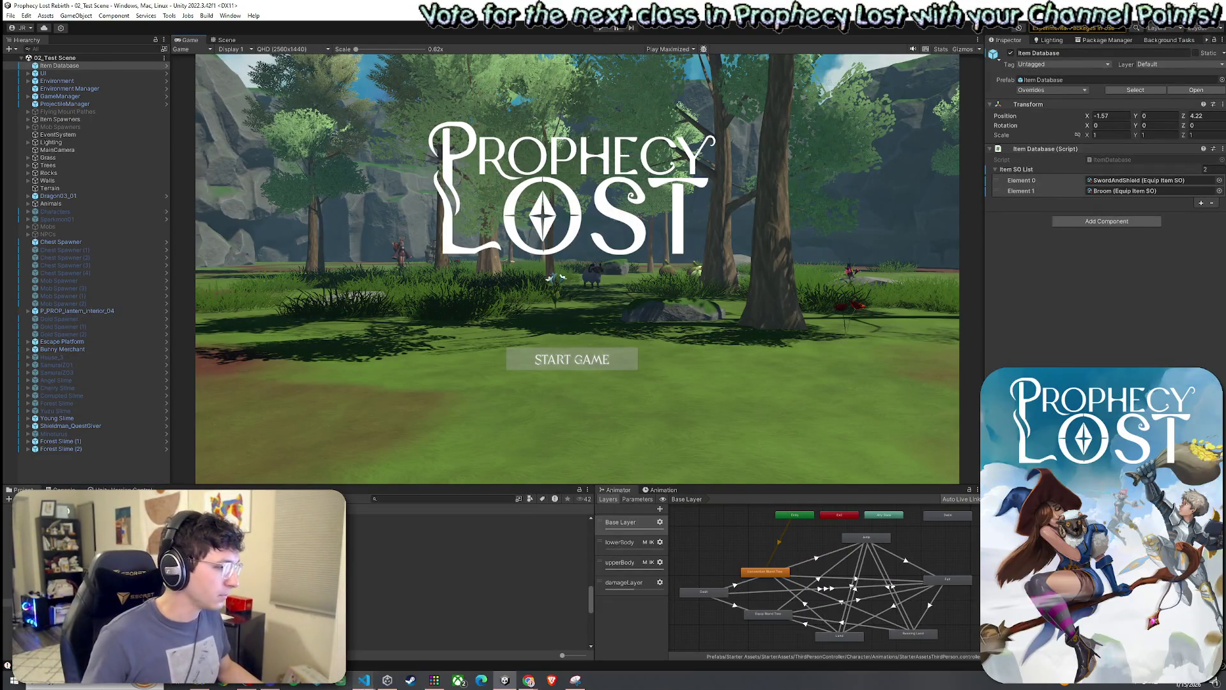
left_click(381, 631)
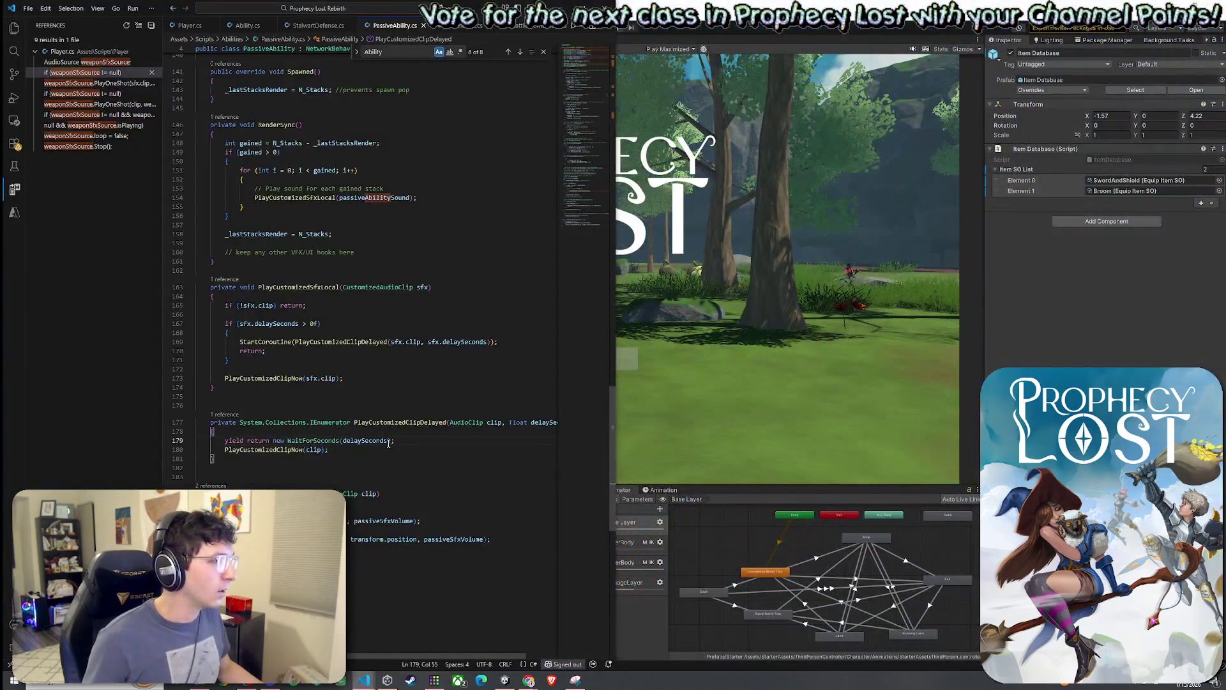
scroll(405, 532, "up", 3)
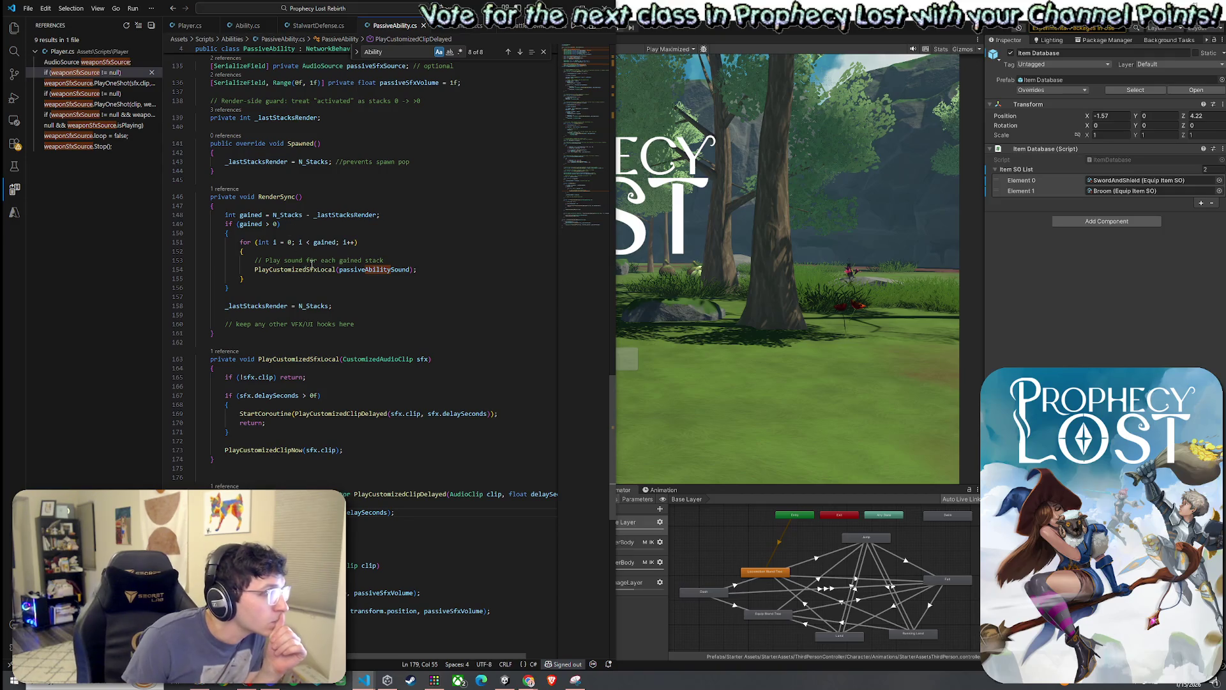
left_click(263, 242)
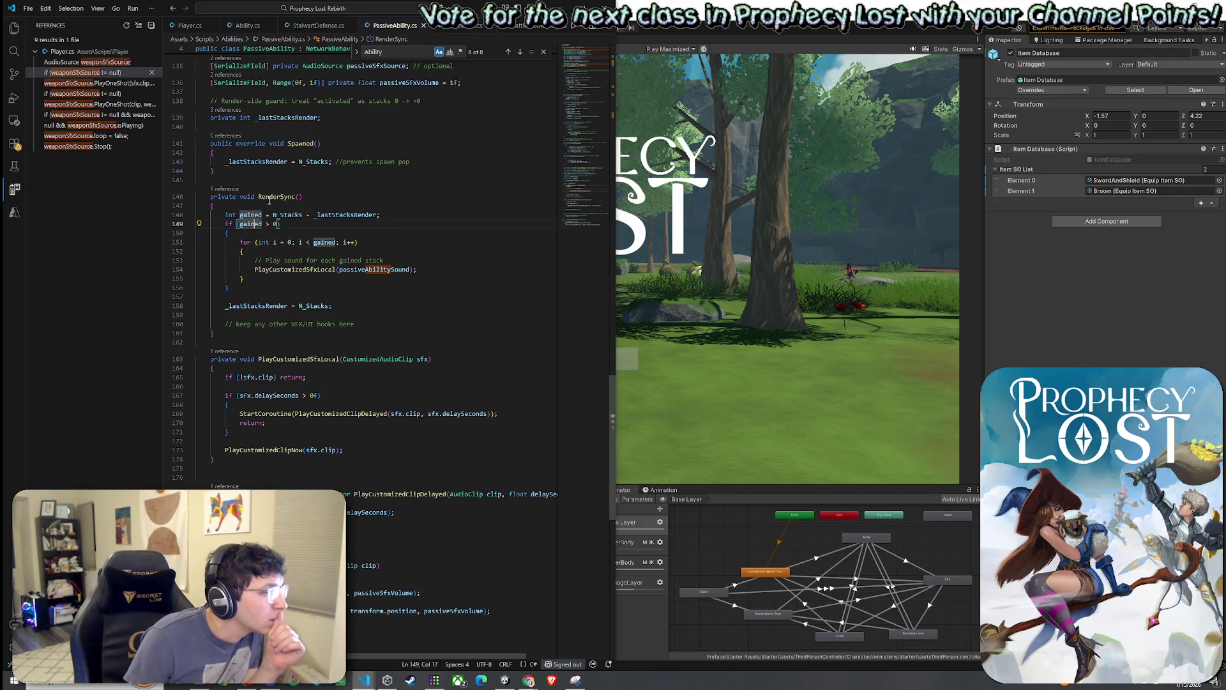
left_click(292, 269)
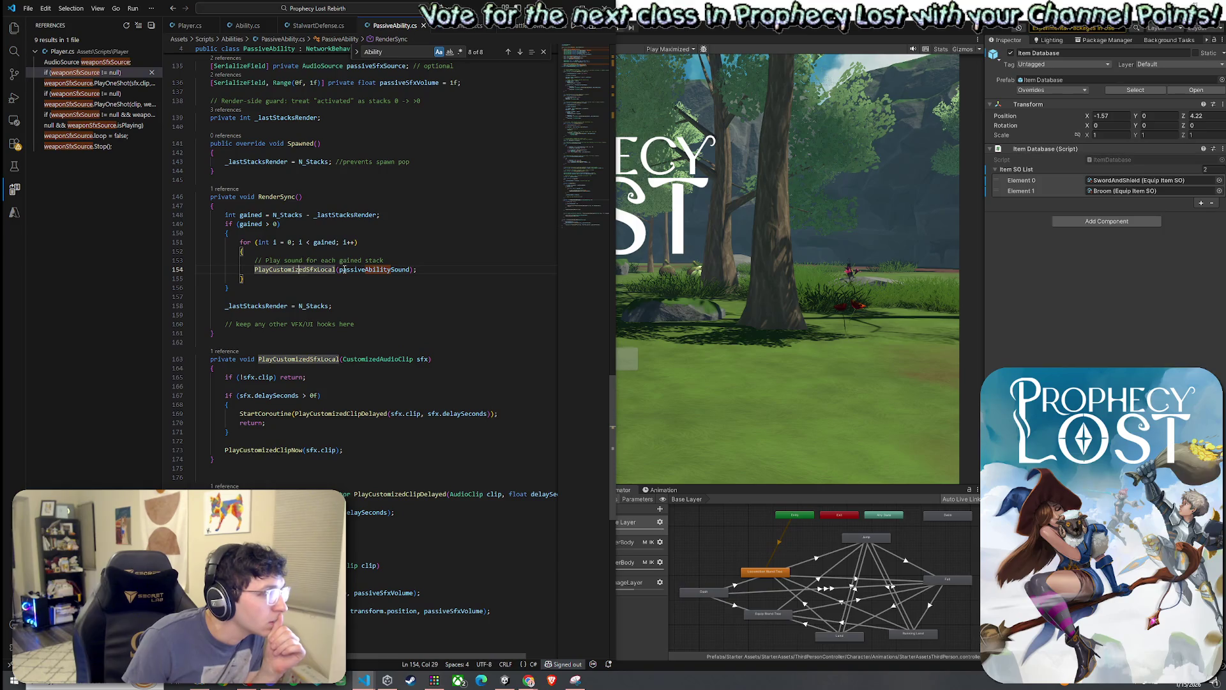
left_click(319, 242)
left_click(260, 242)
left_click(277, 243)
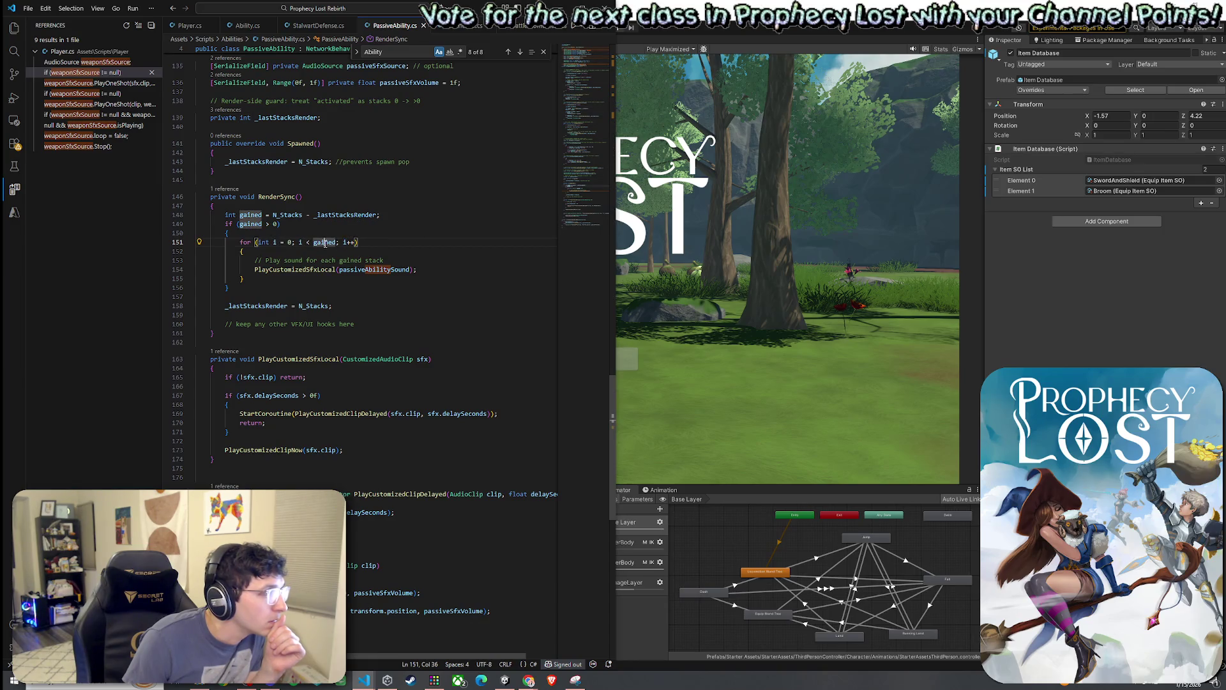
left_click(287, 215)
left_click(339, 216)
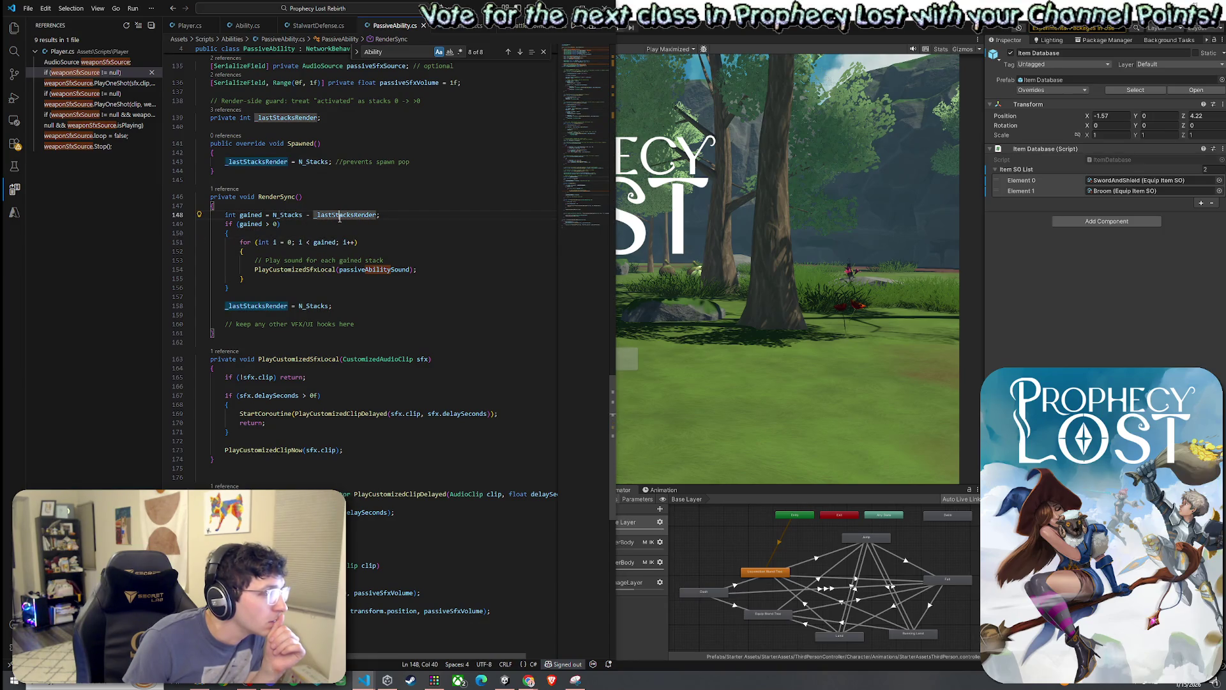
left_click(300, 269)
key("Down")
key("Down")
key("Down")
left_click(275, 306)
key("End")
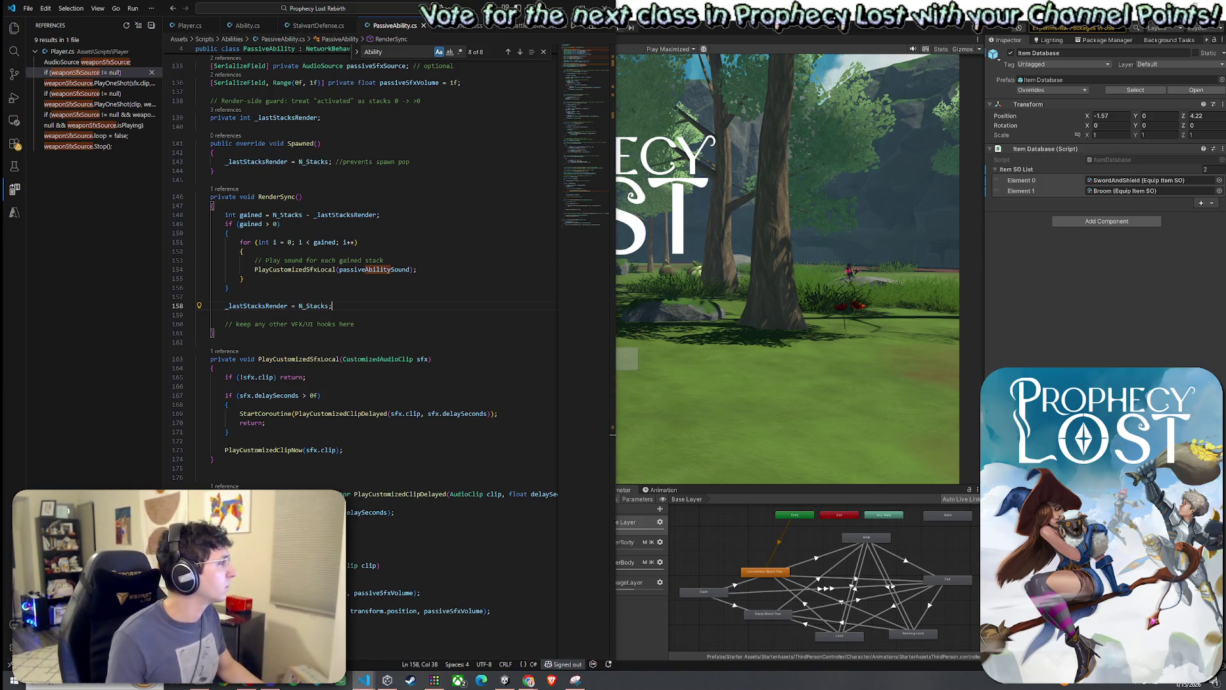
key("alt+Tab")
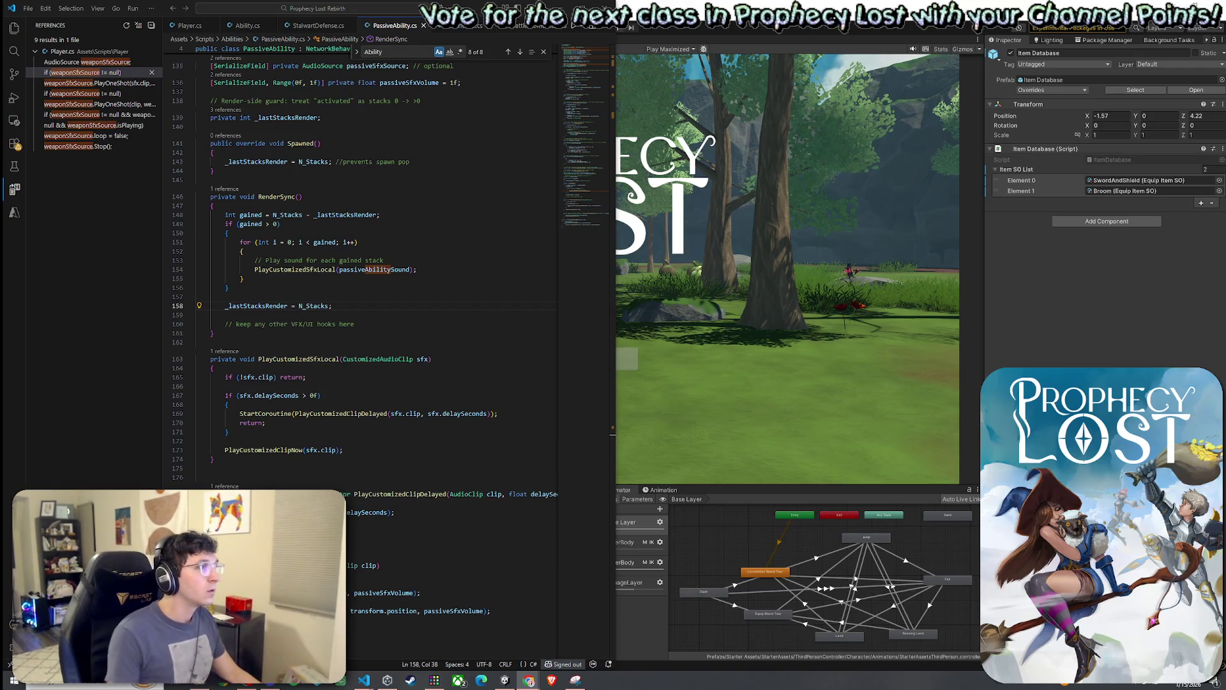
scroll(386, 349, "up", 19)
Scroll to the top of PassiveAbility.cs and save the file via File > Save.
scroll(386, 350, "up", 20)
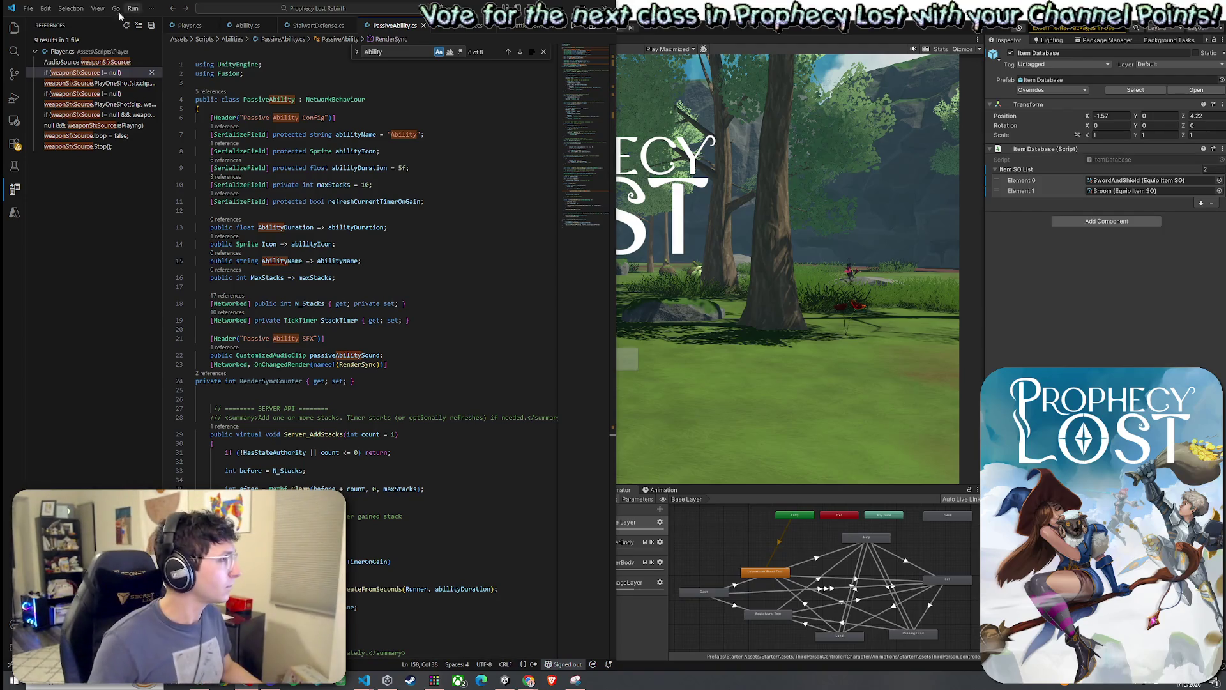
left_click(28, 9)
left_click(45, 174)
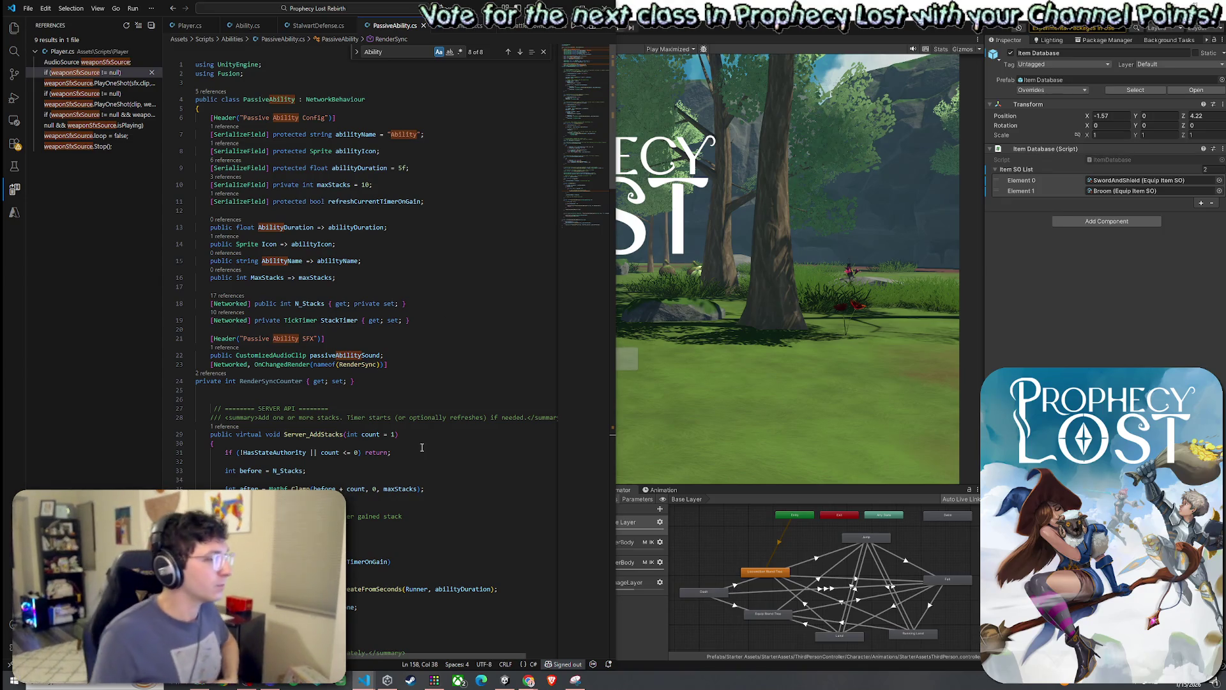
left_click(14, 28)
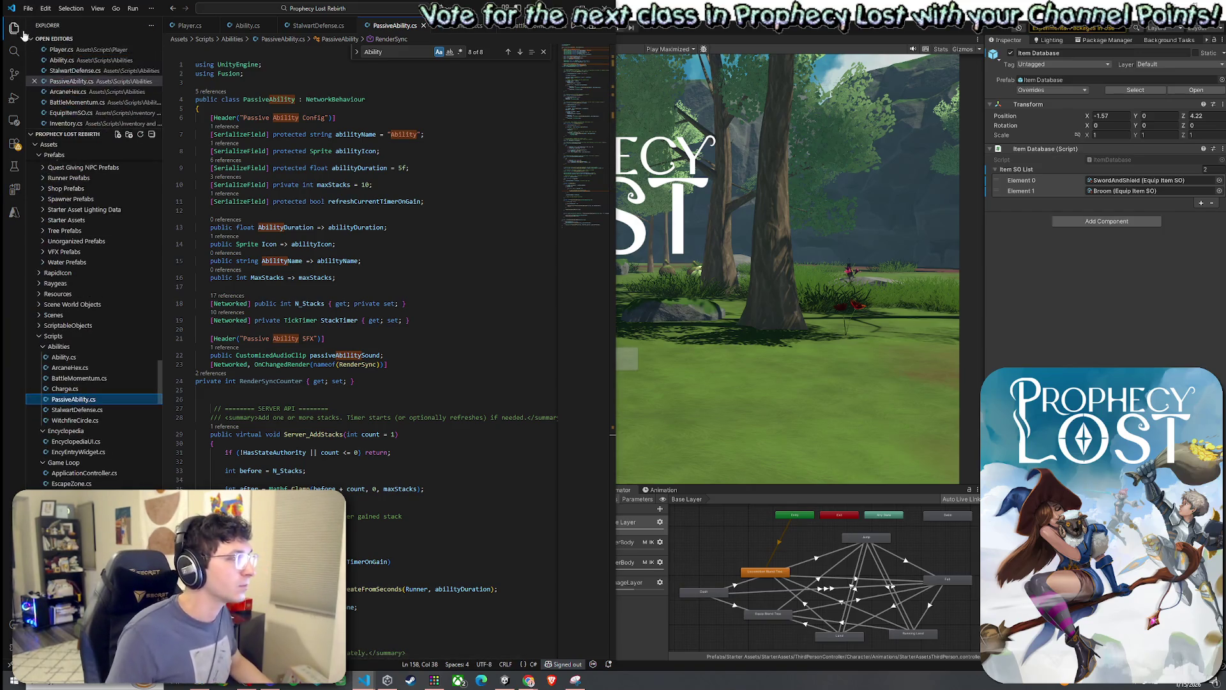
Collapse the Explorer sidebar and place the caret inside Server_AddStacks on line 29.
left_click(14, 28)
left_click(185, 434)
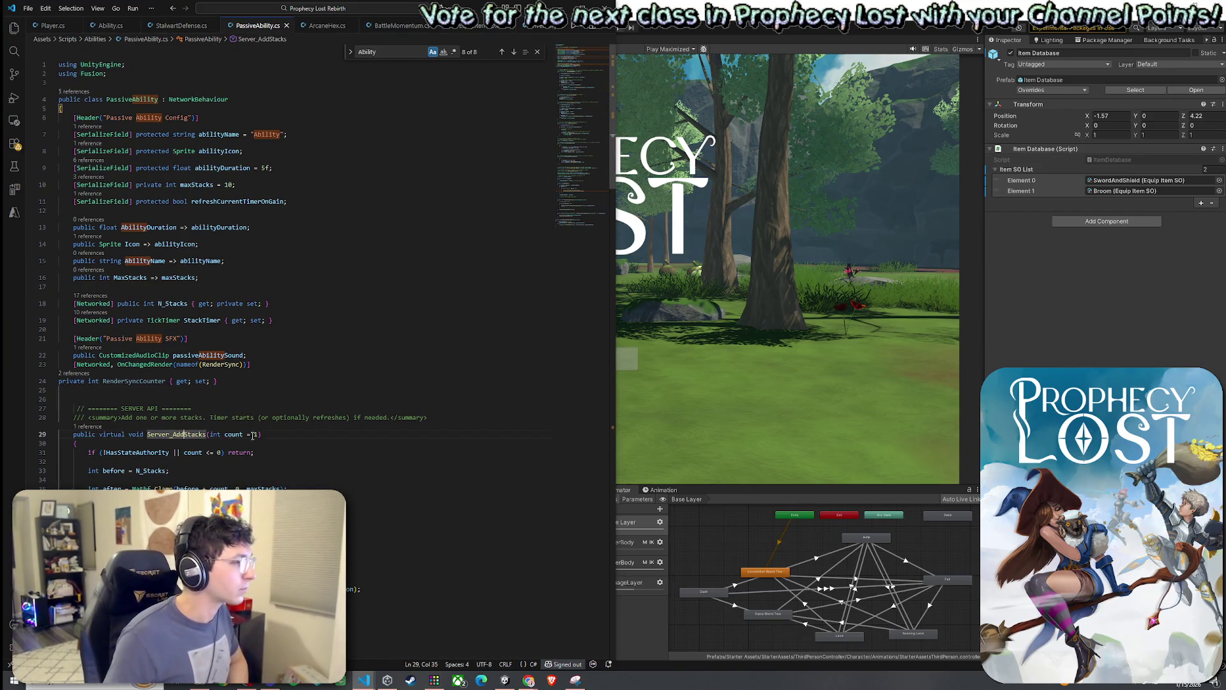
mouse_move(165, 381)
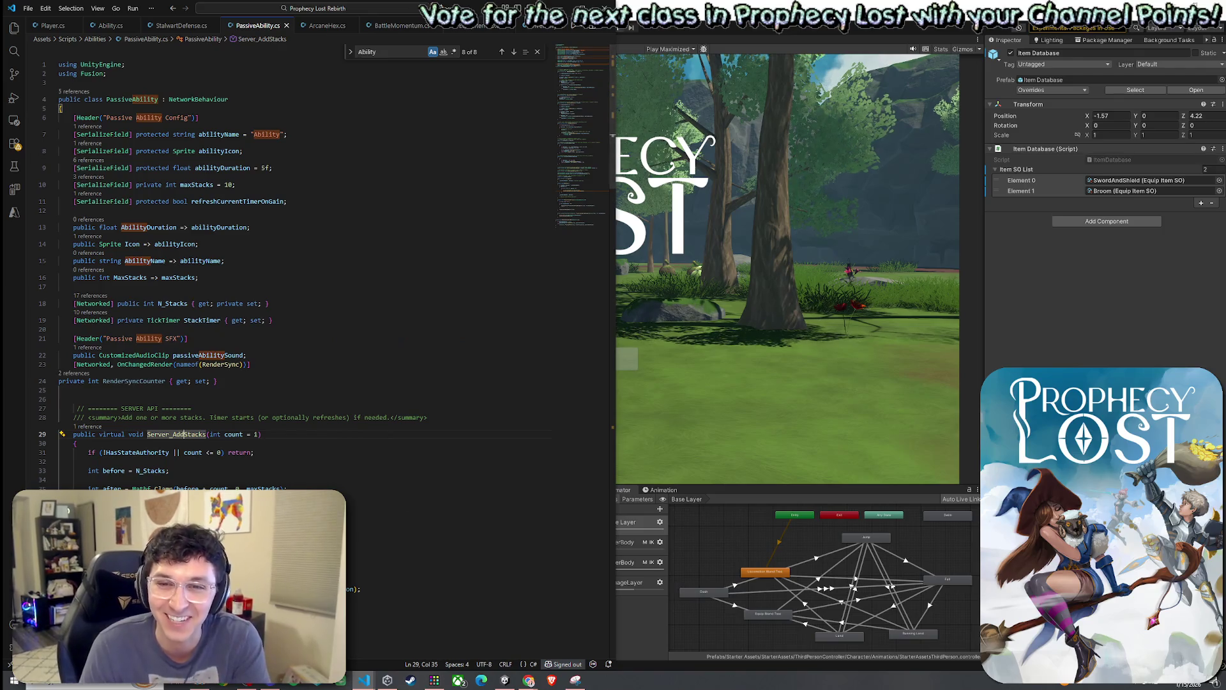
key("alt+Tab")
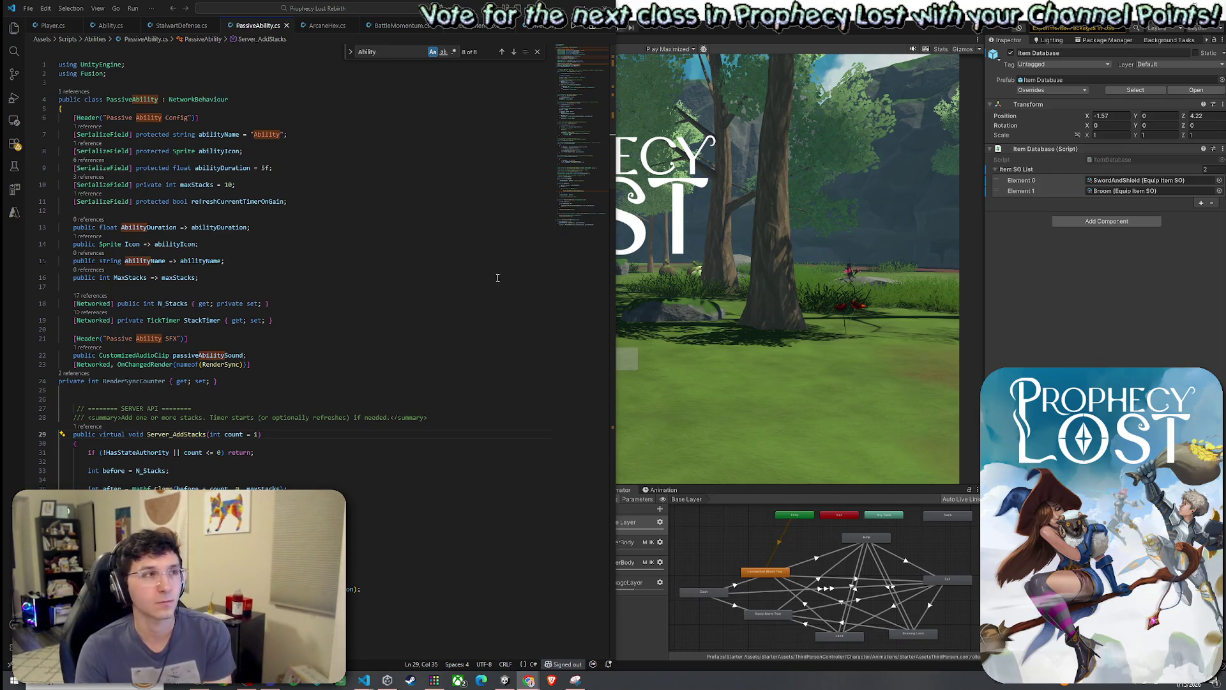
left_click(28, 9)
left_click(188, 185)
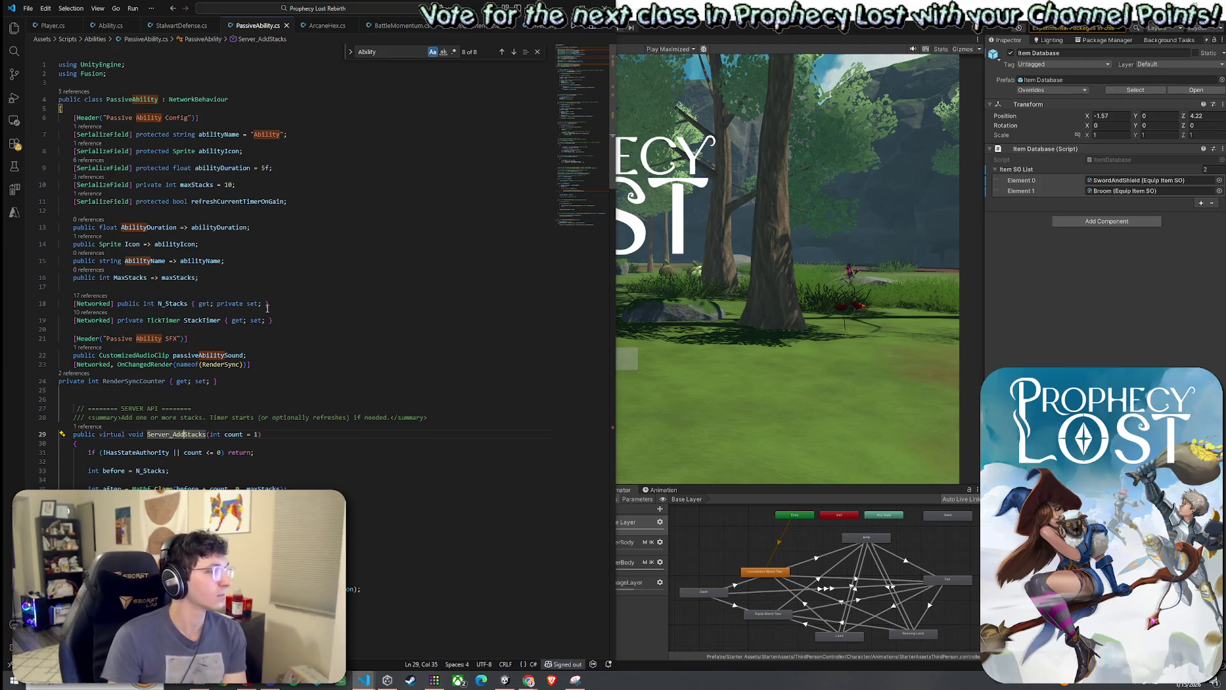
key("alt+Tab")
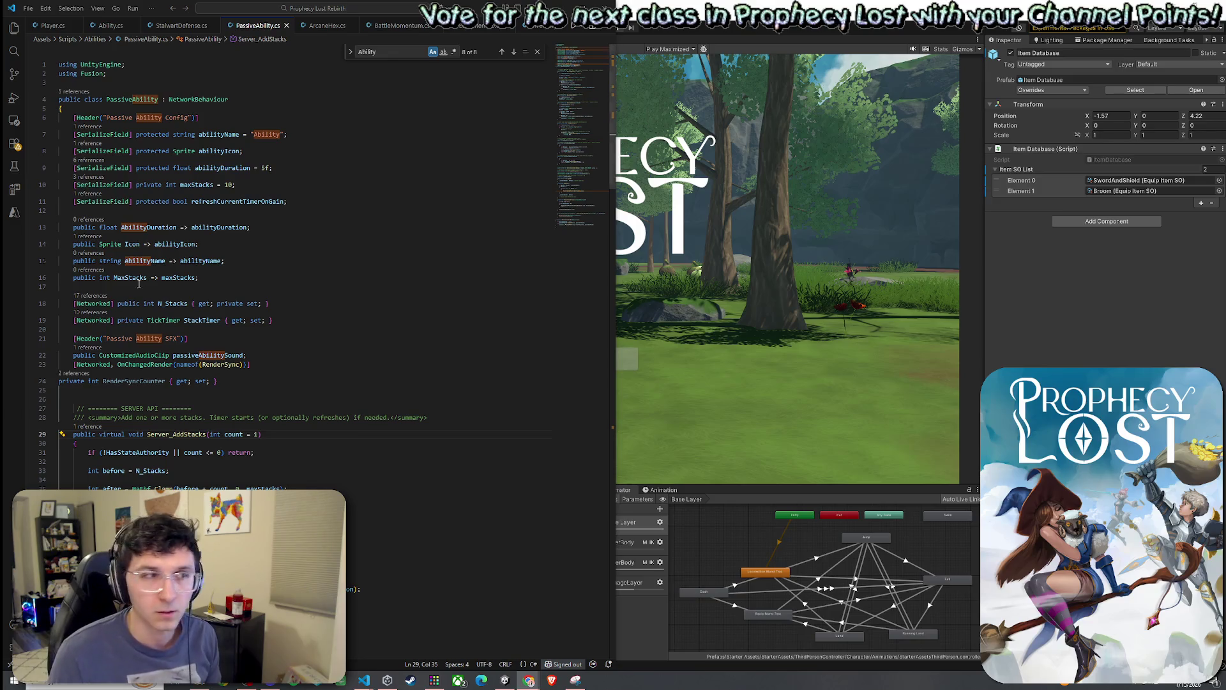
left_click(95, 39)
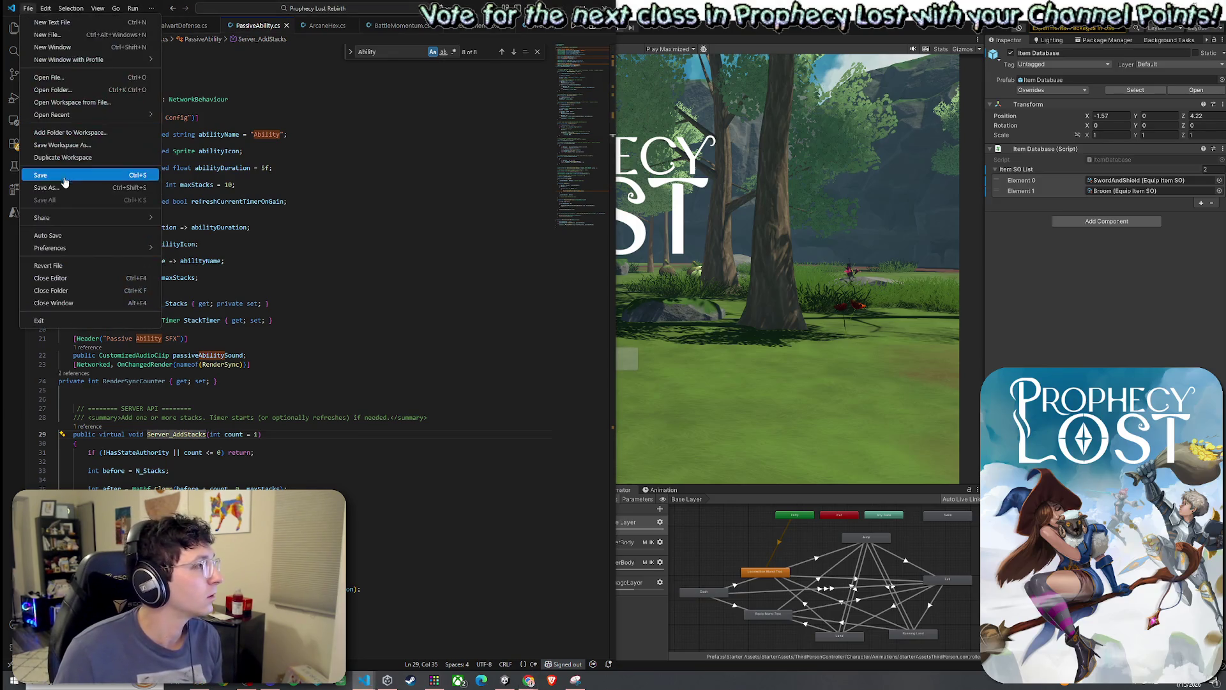
key("Escape")
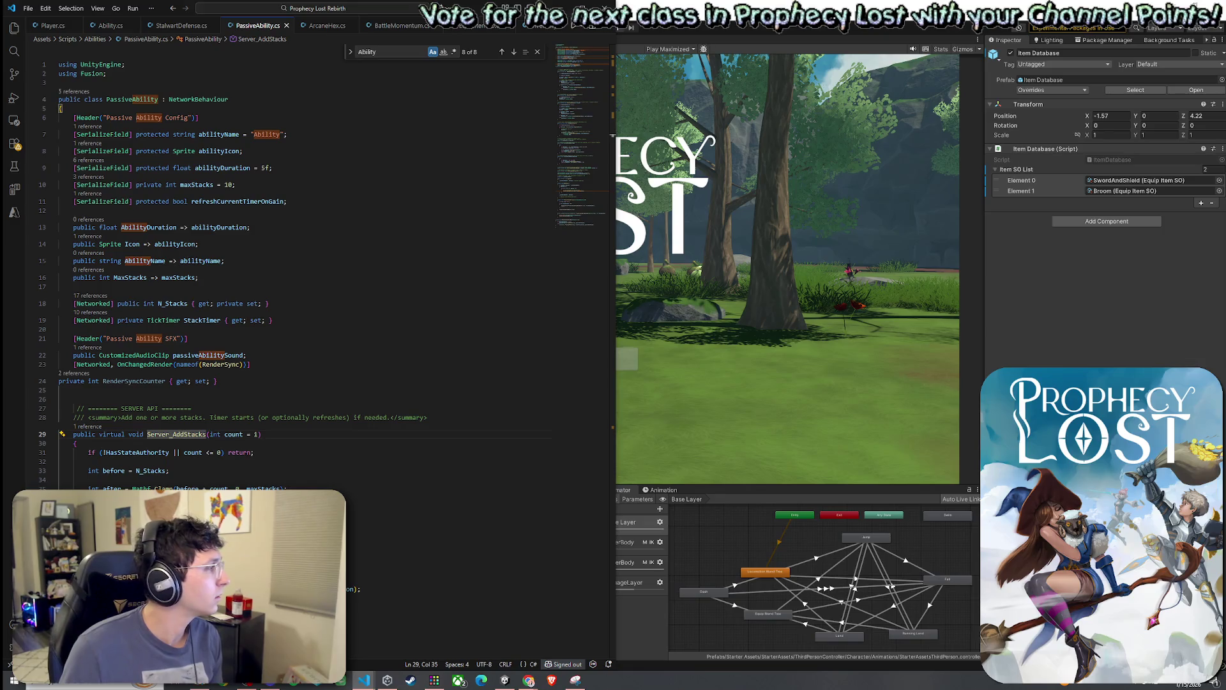
key("alt+Tab")
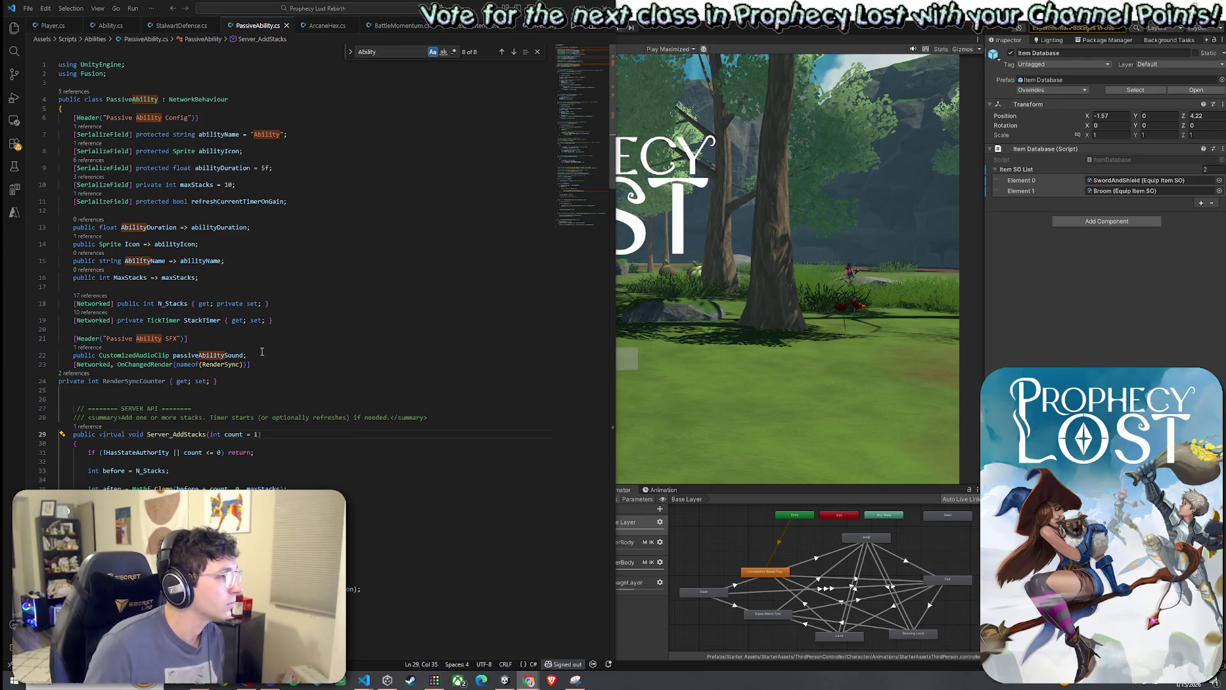
left_click(223, 355)
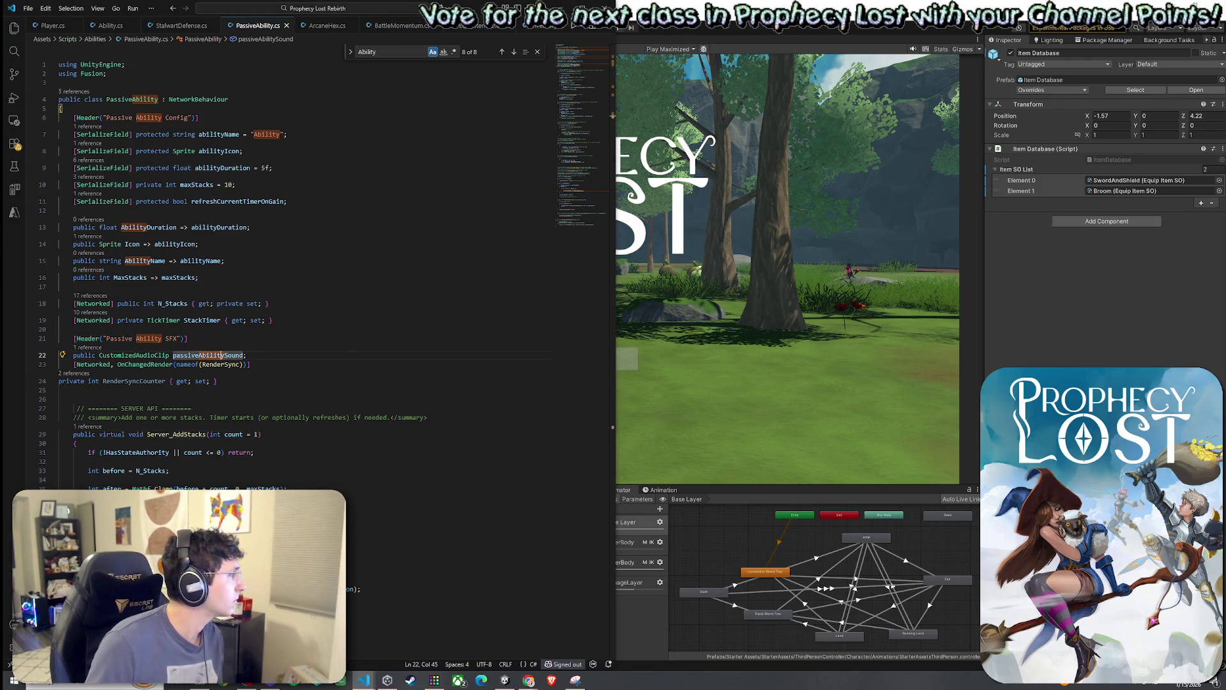
key("alt+Tab")
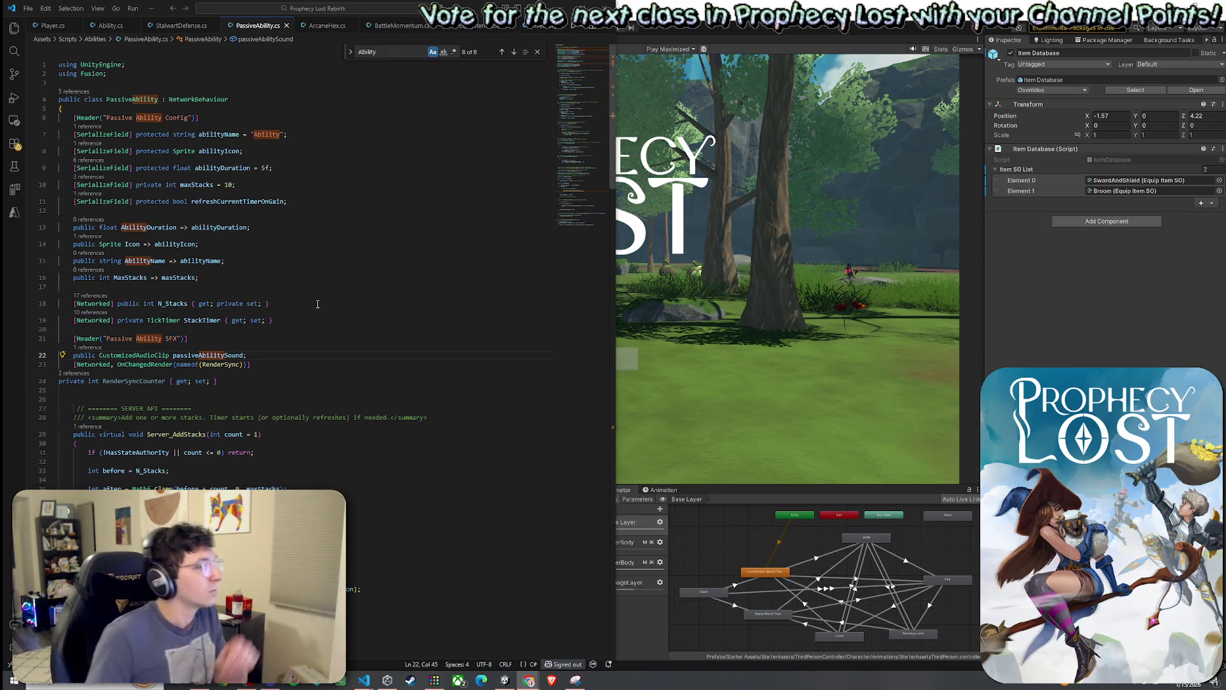
scroll(168, 412, "down", 2)
left_click(144, 381)
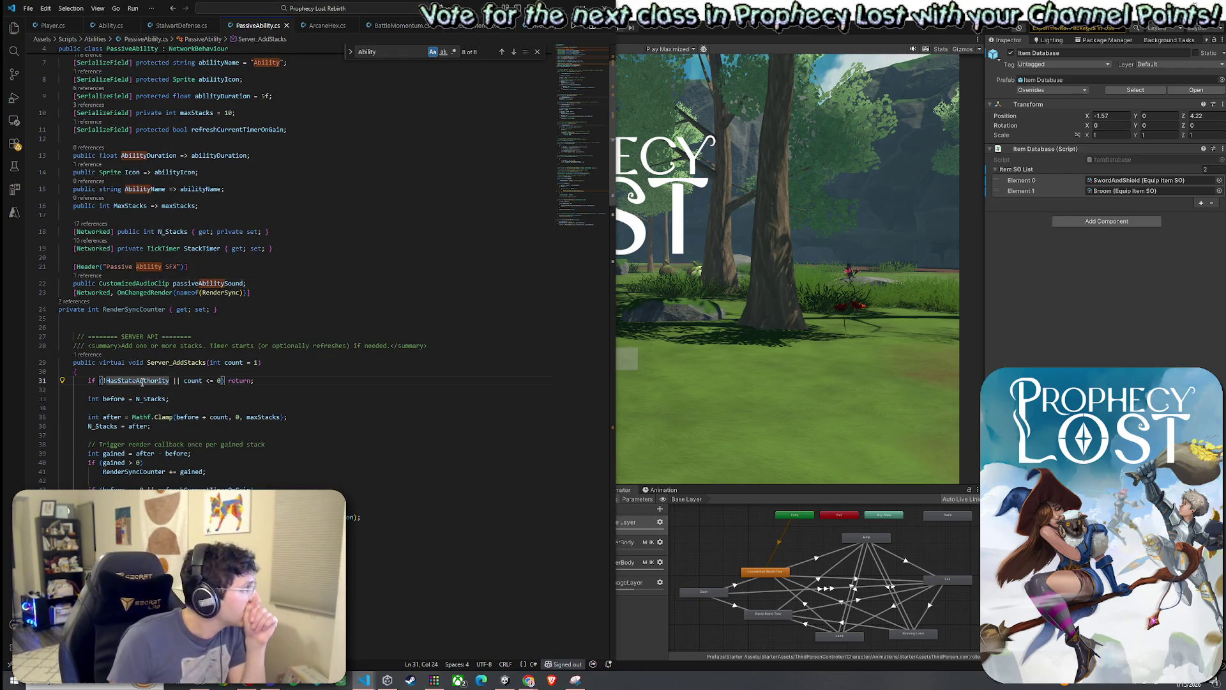
left_click(147, 399)
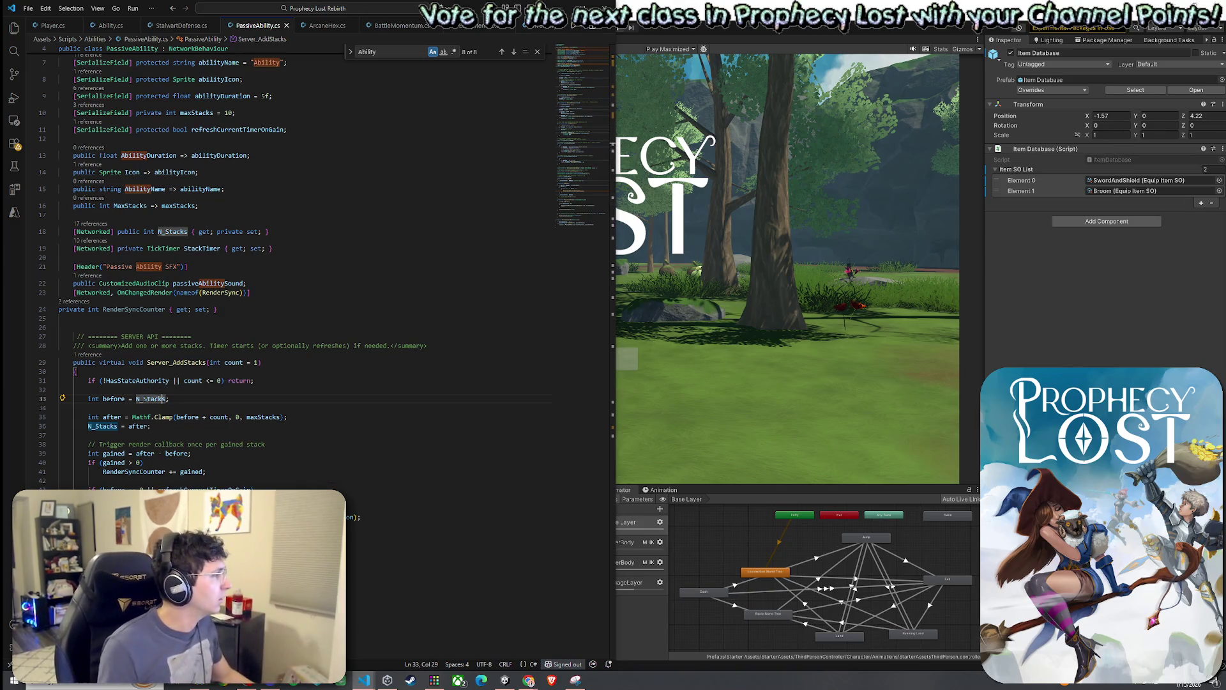
key("alt+Tab")
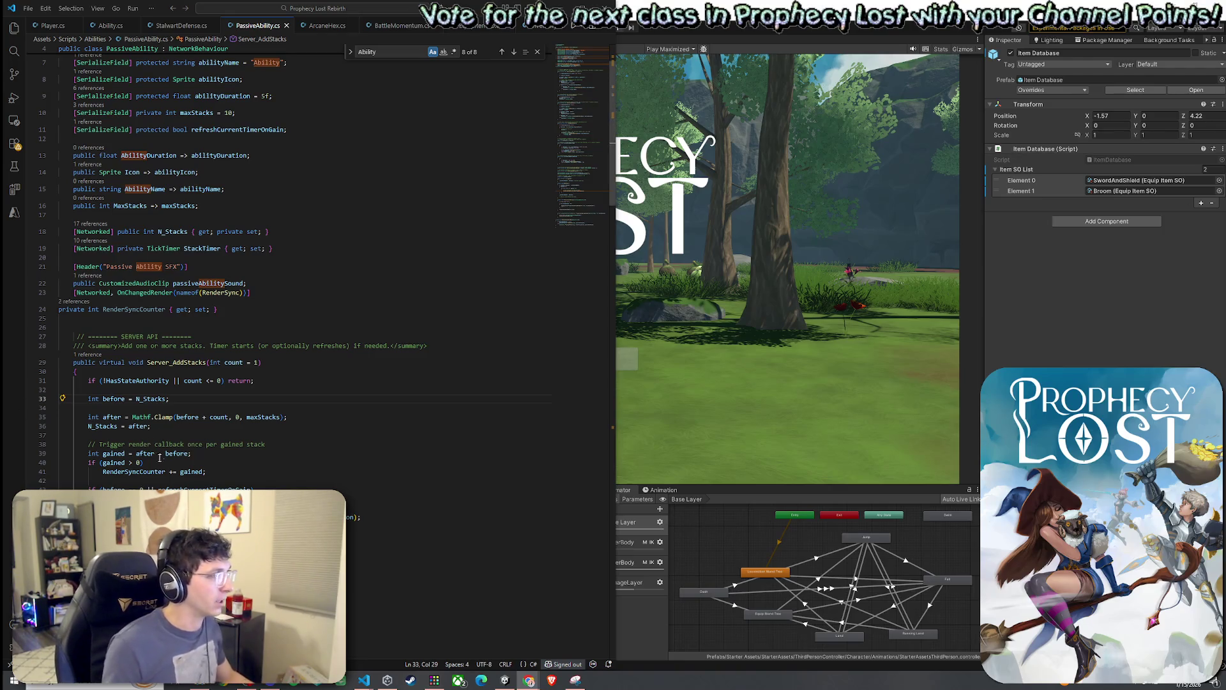
left_click(215, 462)
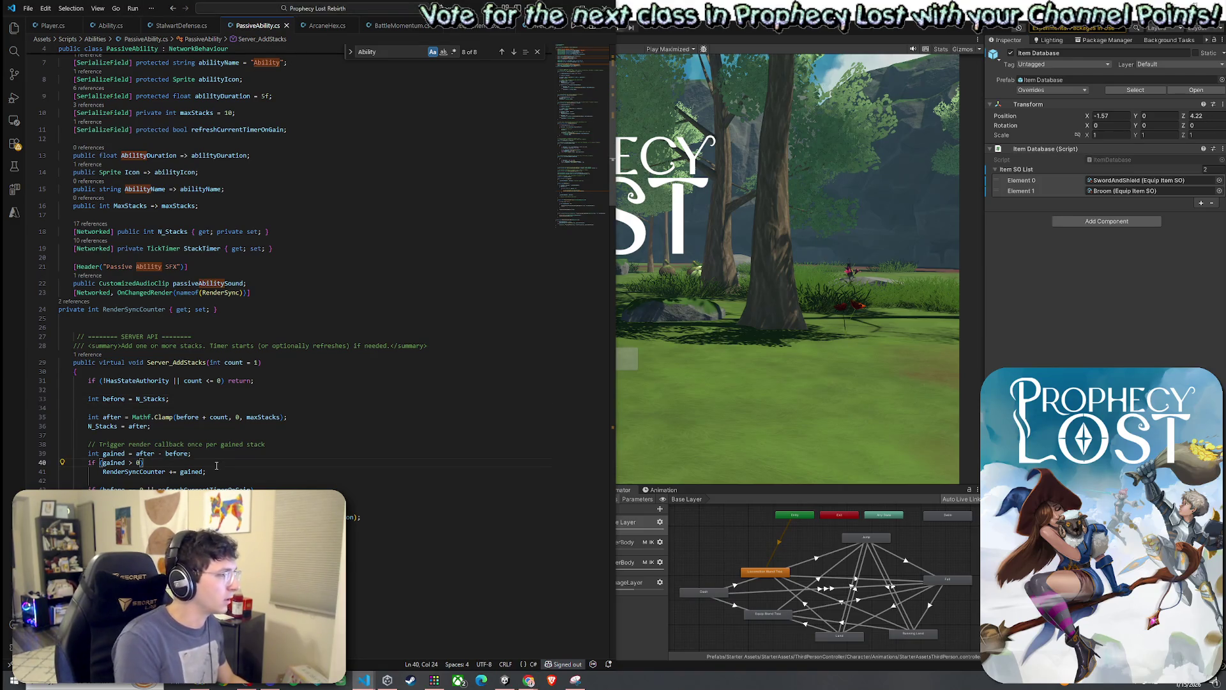
type("{}")
key("Return")
Brace RenderSyncCounter += gained under if (gained > 0), then add a //Debug.Log("{N_Stacks}") comment and an if(N_Stacks check.
type("{")
key("Return")
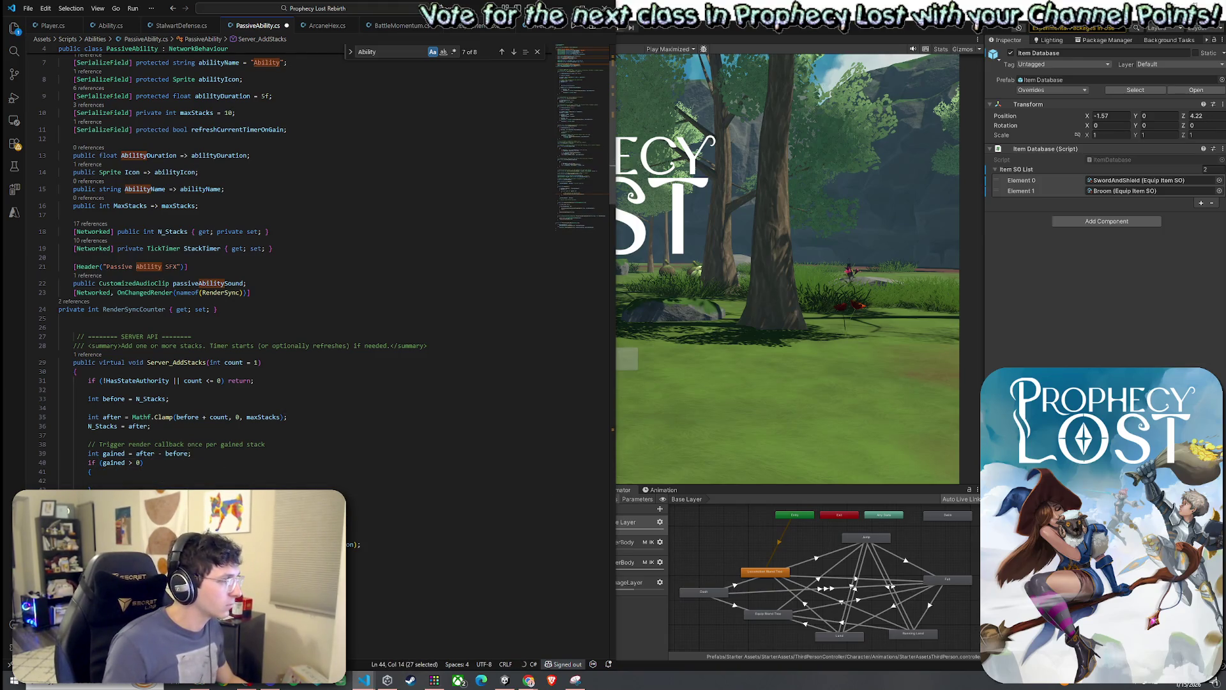
key("Tab")
type("//")
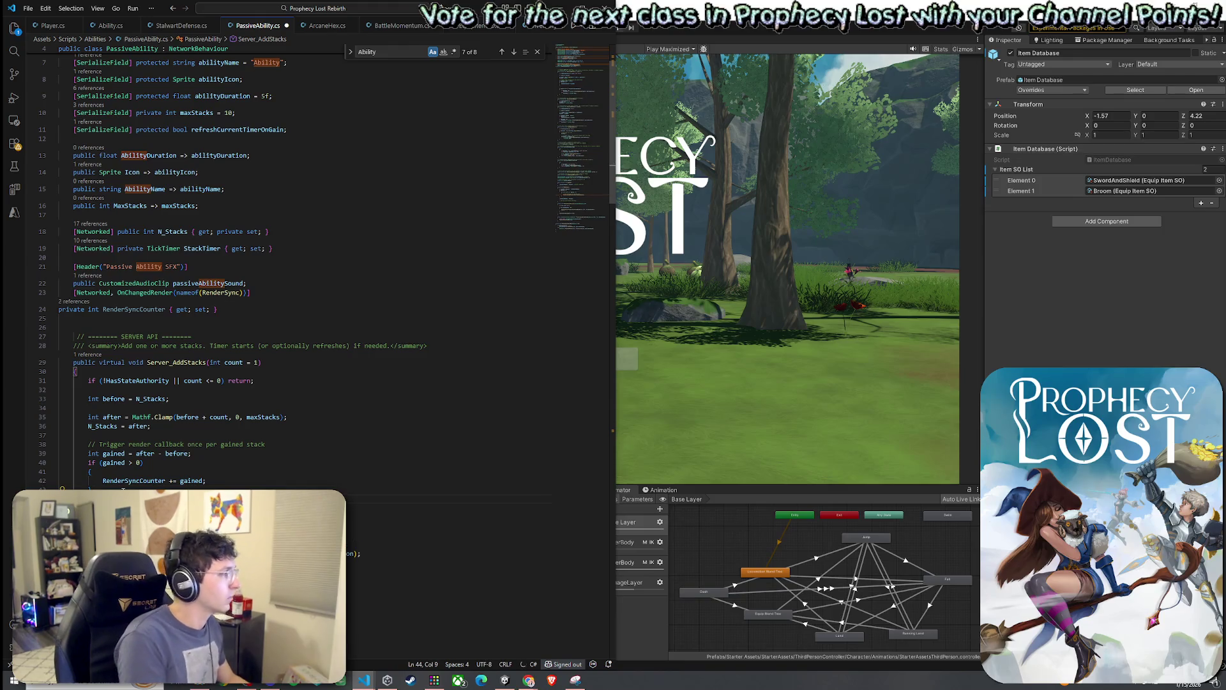
type("Debug.Log")
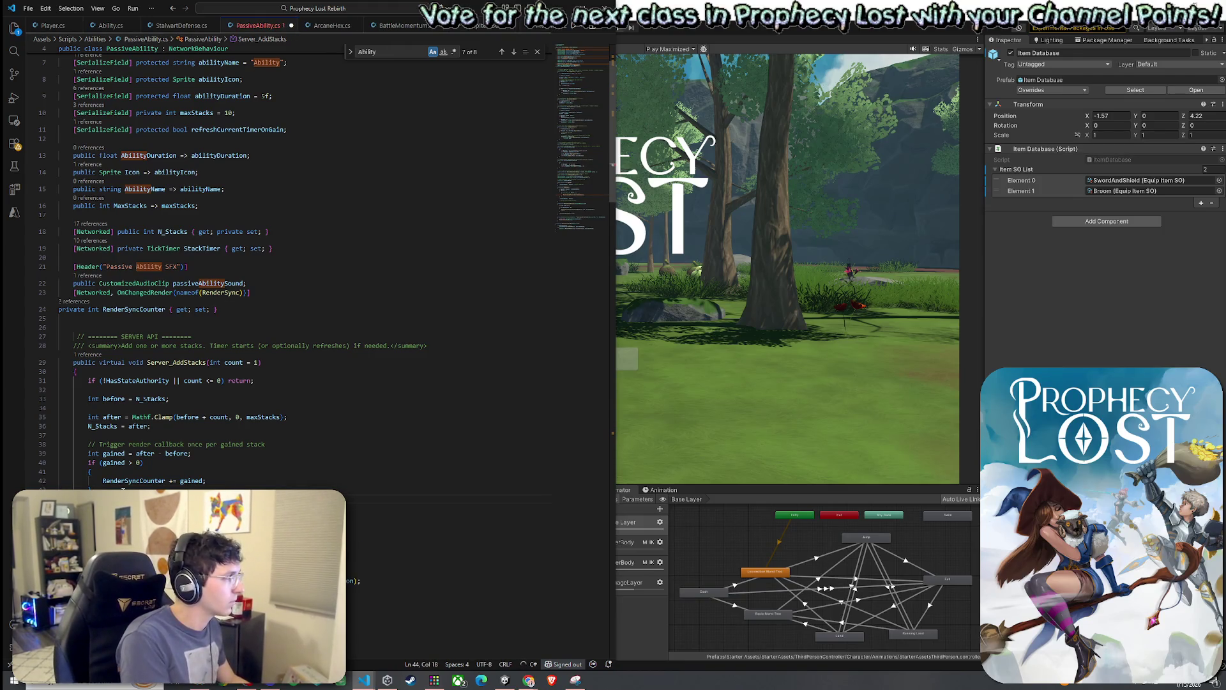
type("(\"")
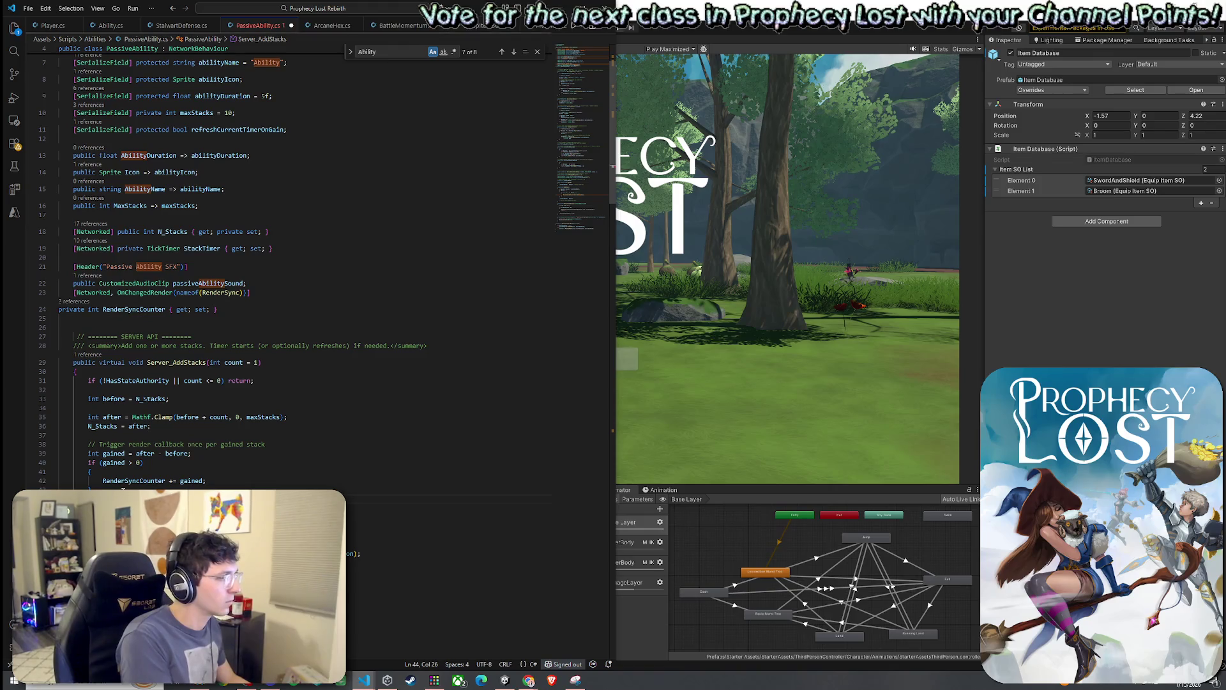
type("{N_Stacks}\"")
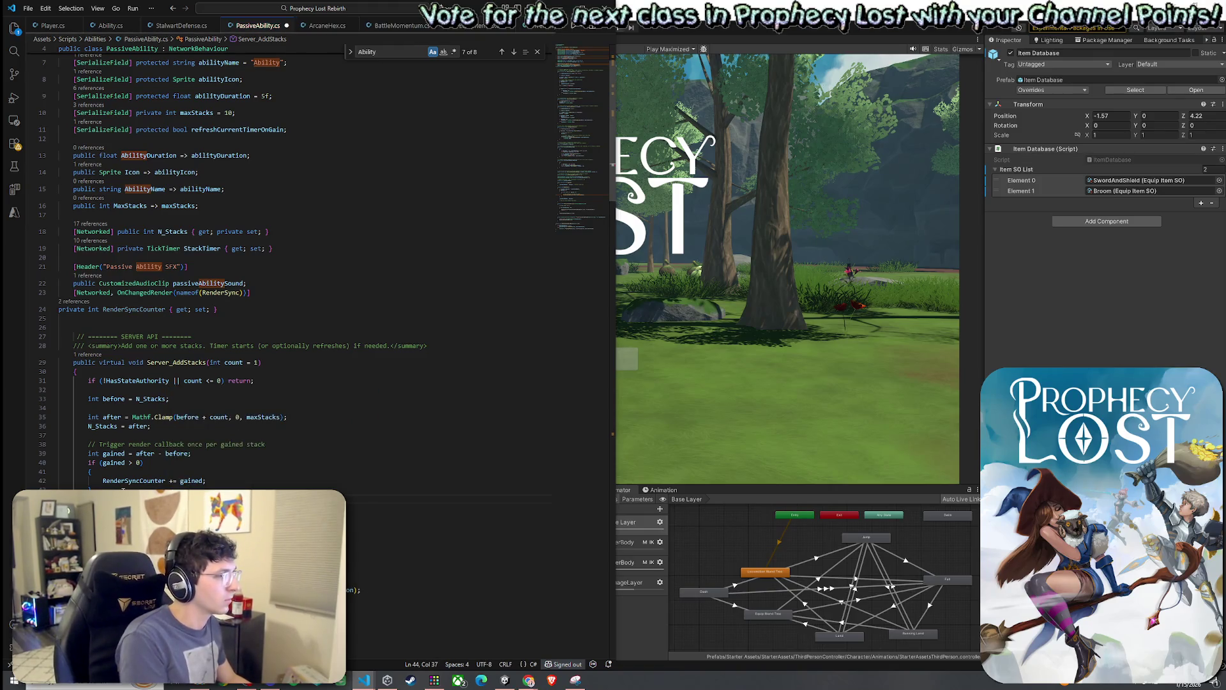
key("Return")
key("Return")
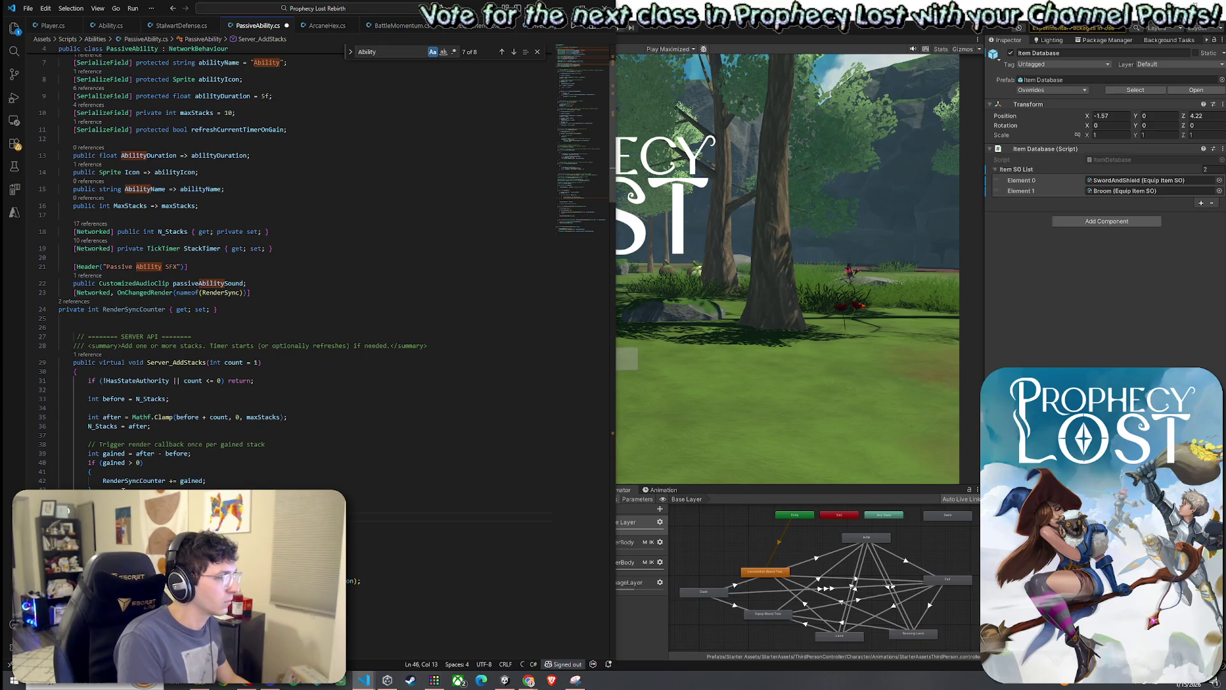
type("if(N_Stacks")
key("Tab")
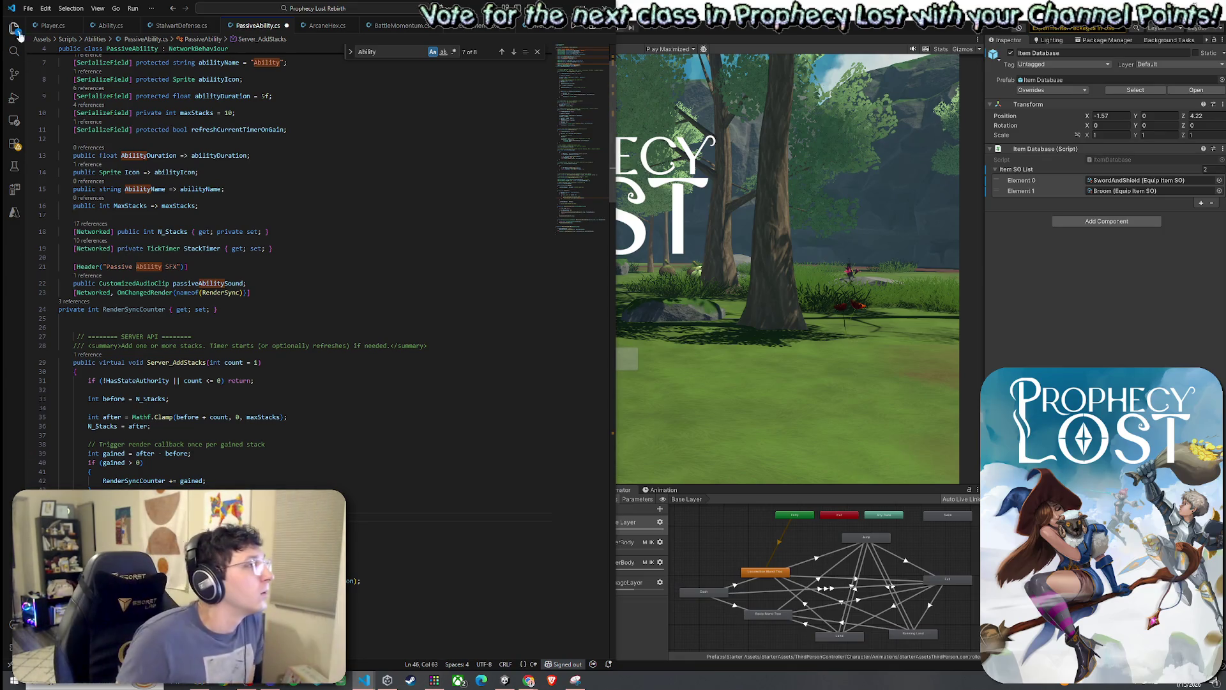
Save PassiveAbility.cs from the File menu.
left_click(28, 8)
left_click(67, 176)
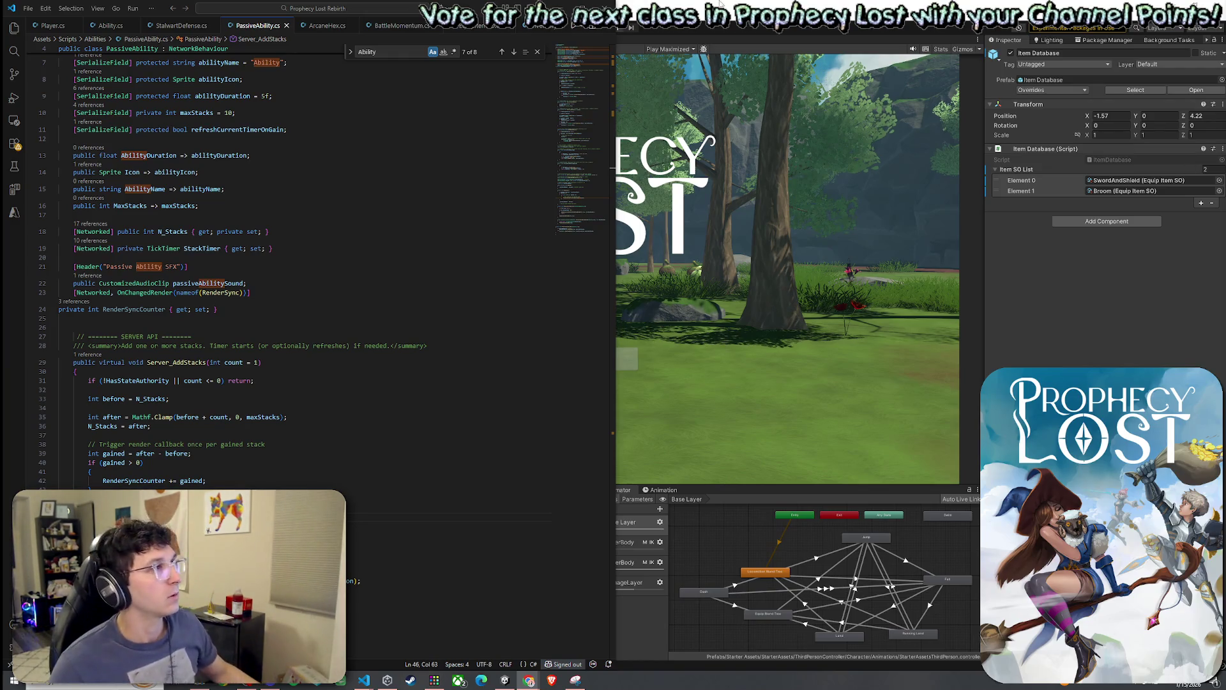
left_click(28, 9)
left_click(77, 174)
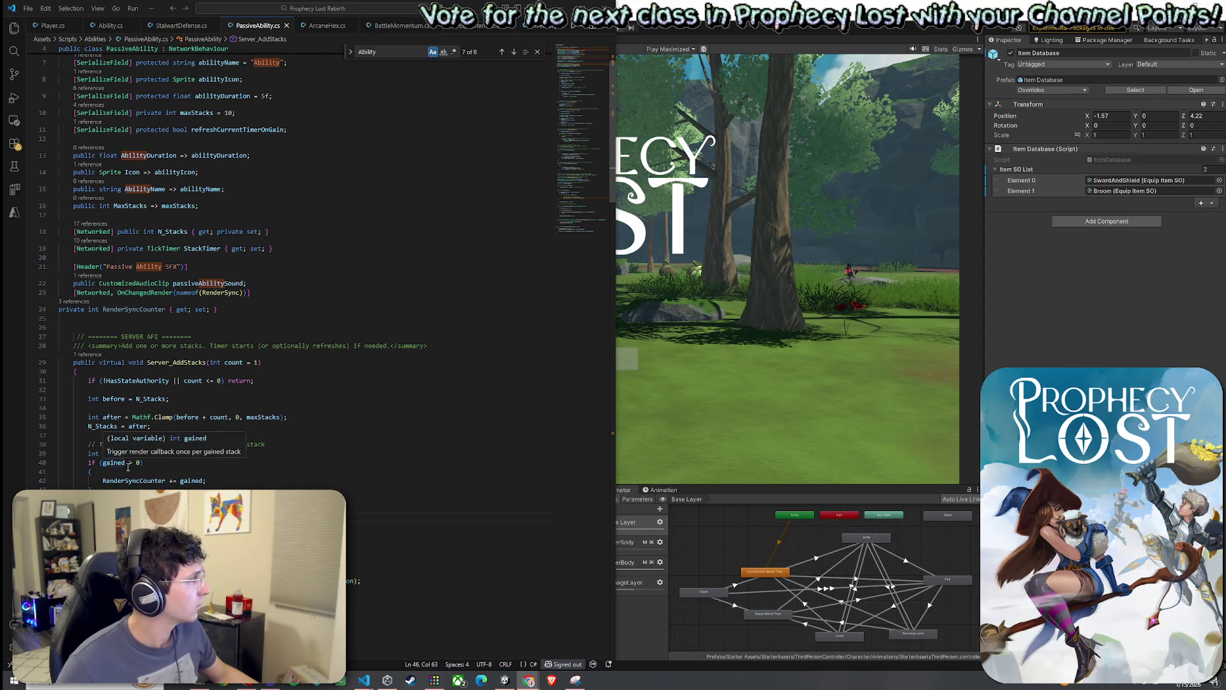
Review the gained > 0 check and the else-if (before >= maxStacks) RenderSyncCounter increment.
left_click(172, 488)
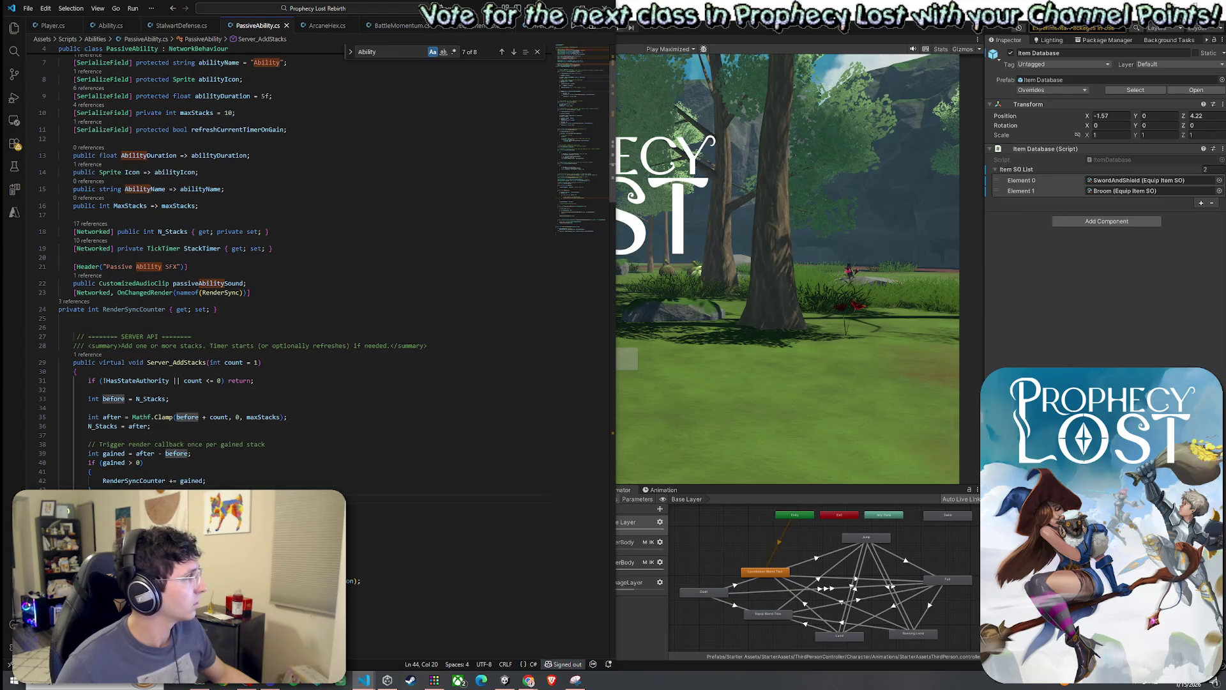
left_click(192, 499)
left_click(170, 517)
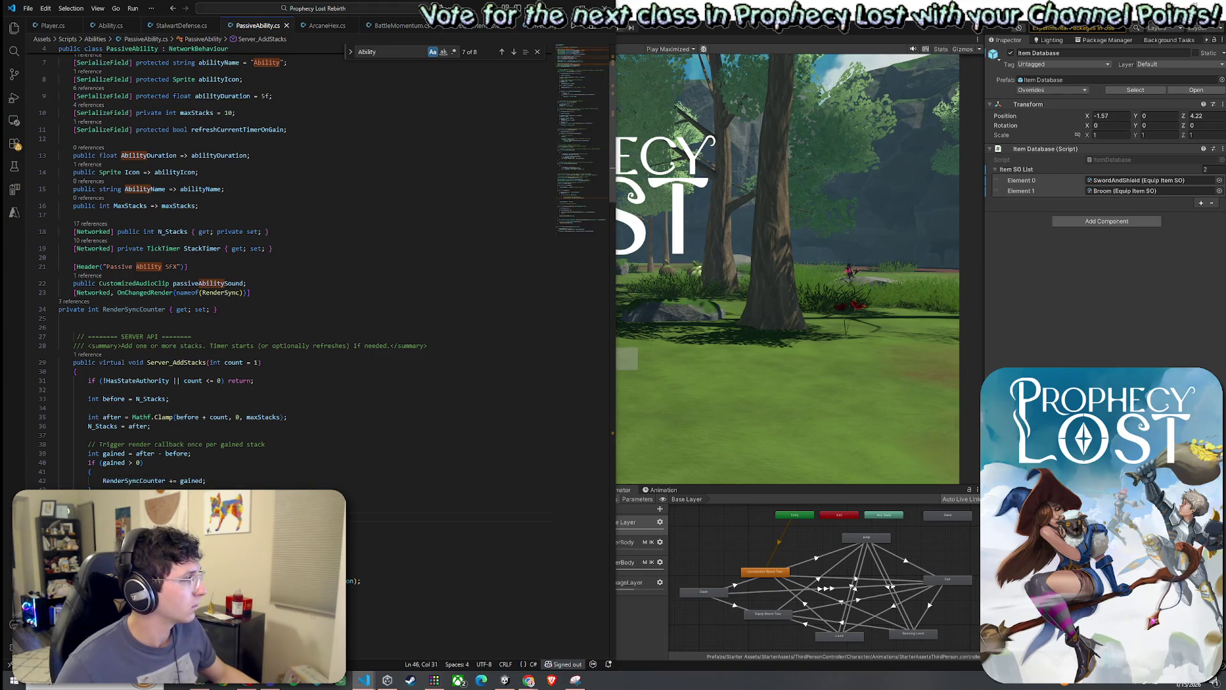
scroll(287, 268, "down", 1)
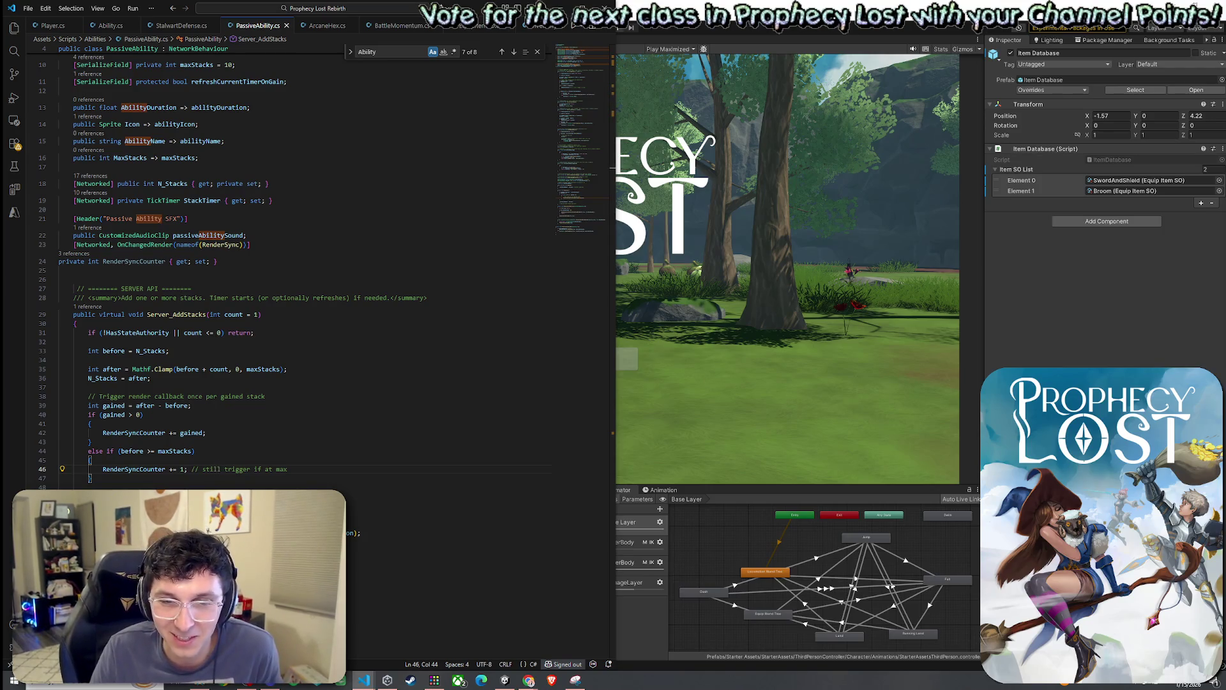
key("alt+Tab")
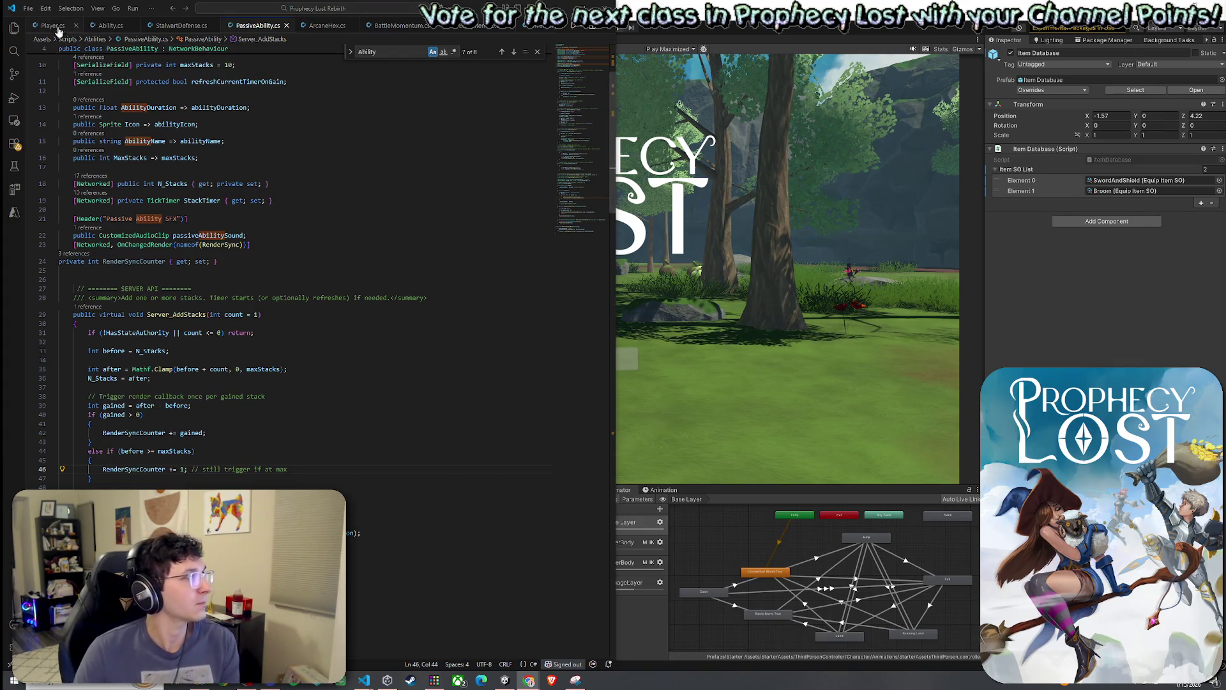
left_click(28, 8)
left_click(49, 173)
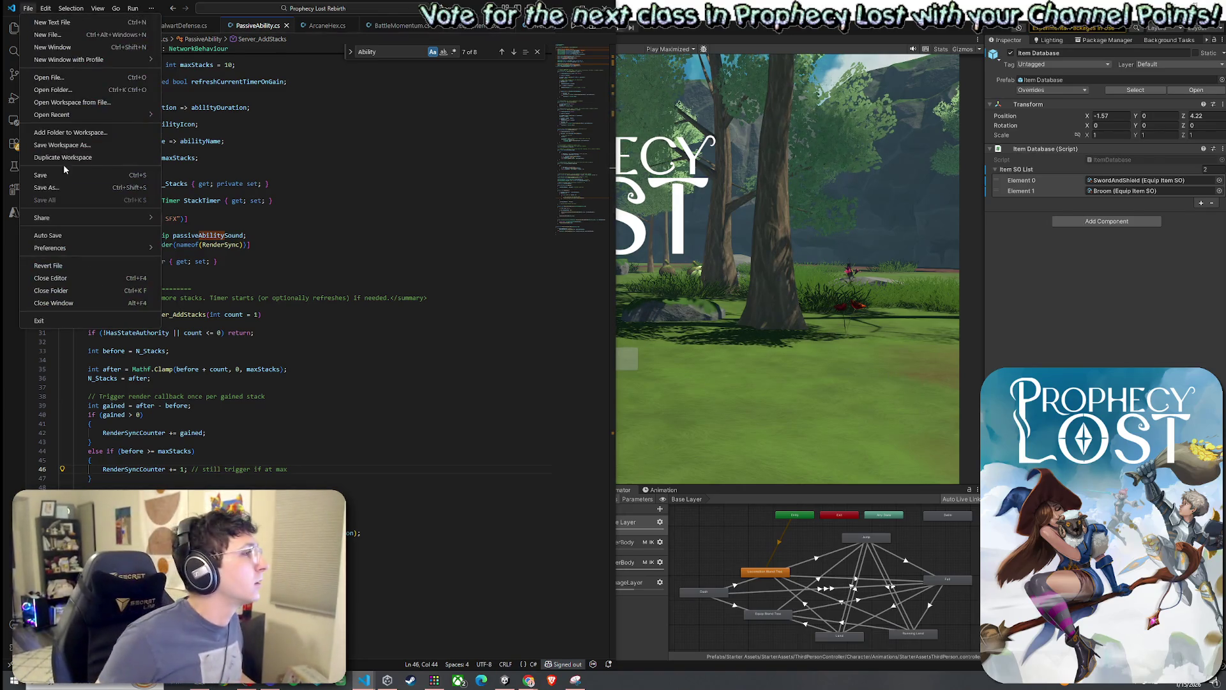
Review maxStacks, RenderSyncCounter, refreshCurrentTimerOnGain and TickTimer usage in Server_AddStacks.
scroll(292, 351, "down", 3)
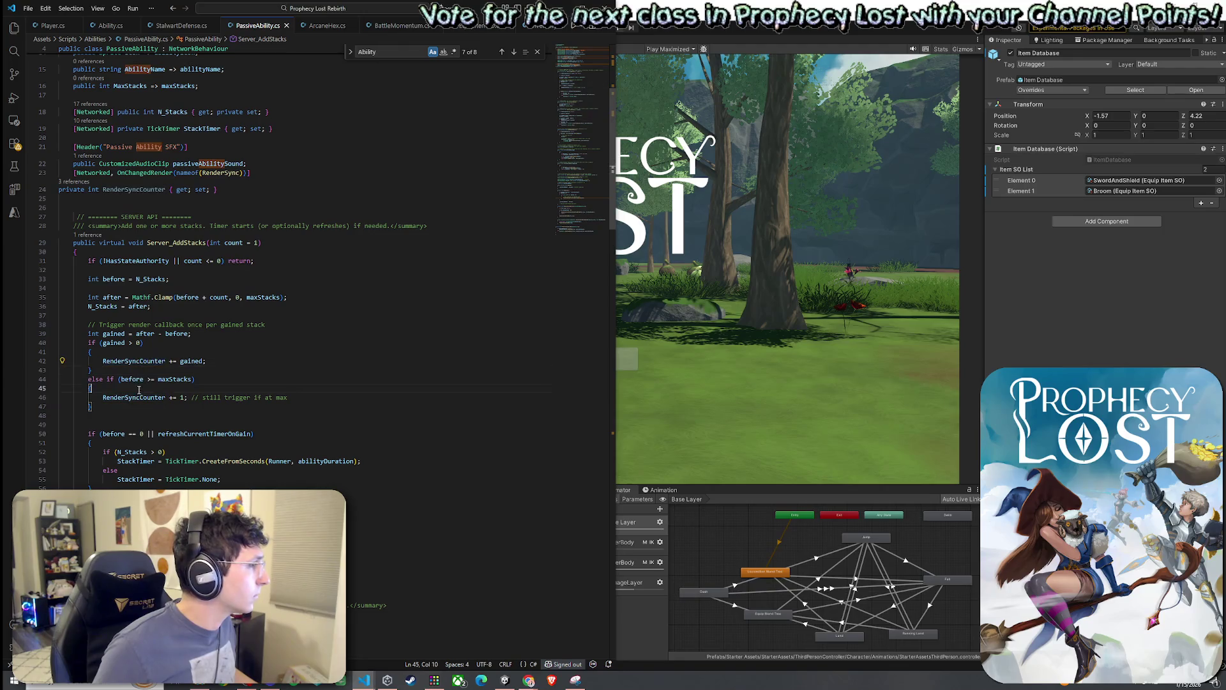
left_click(177, 380)
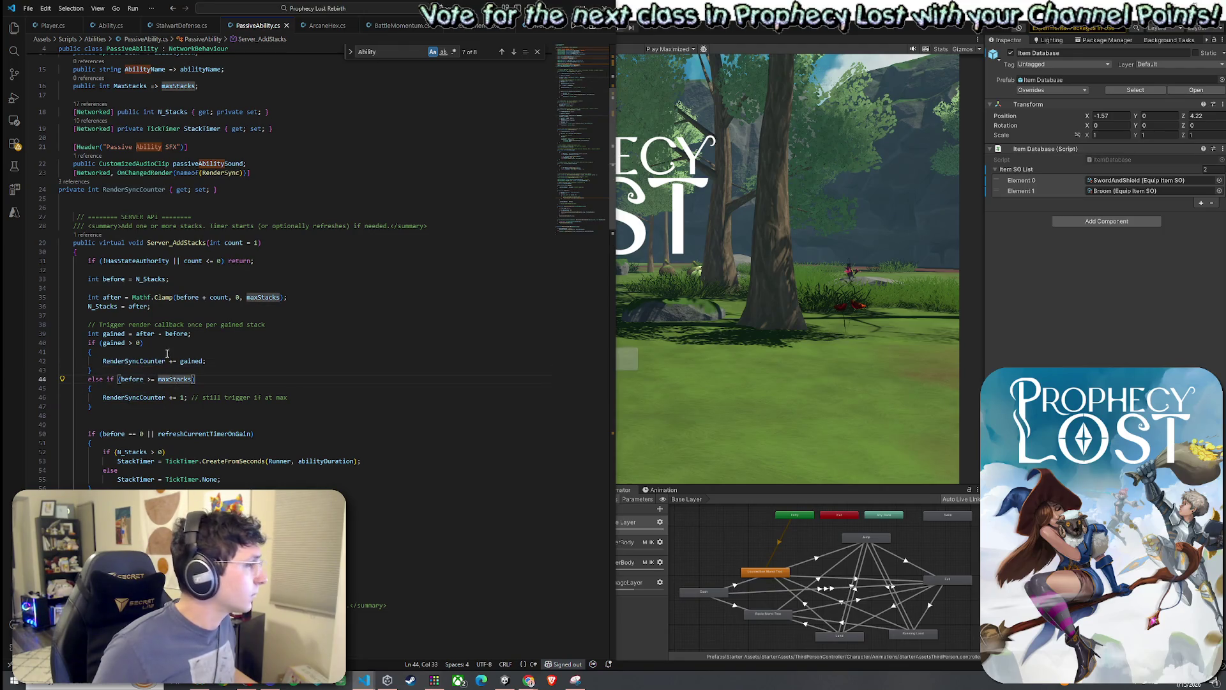
left_click(139, 397)
scroll(186, 397, "down", 3)
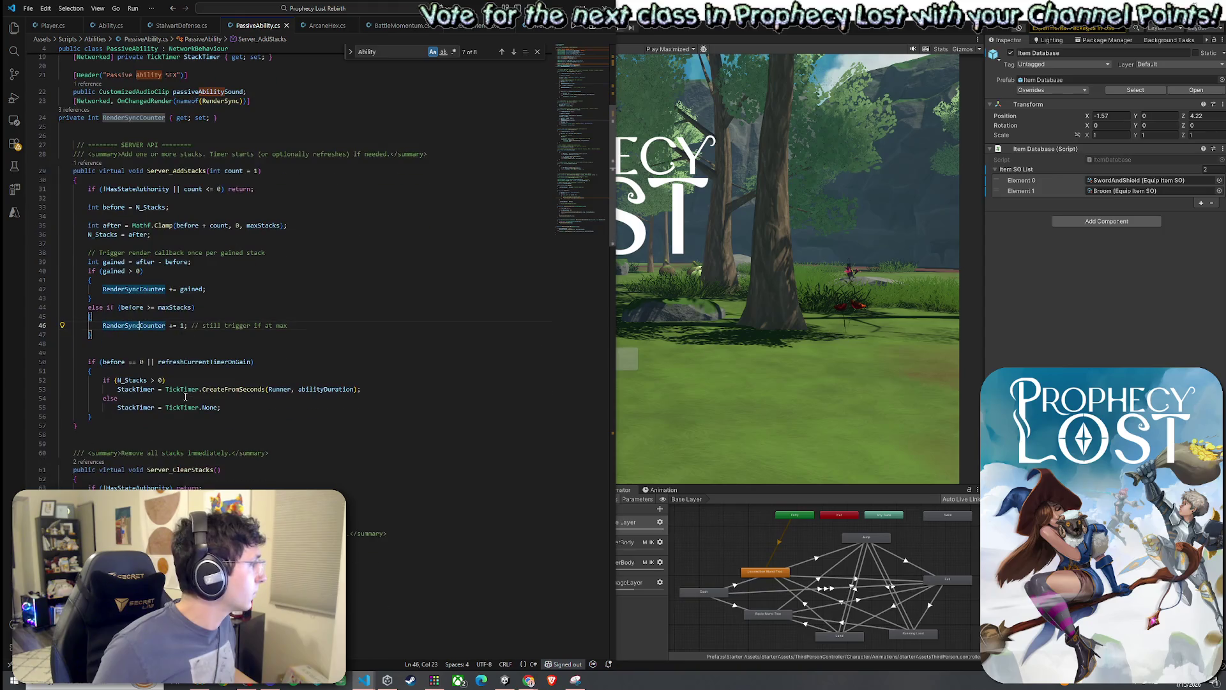
left_click(213, 362)
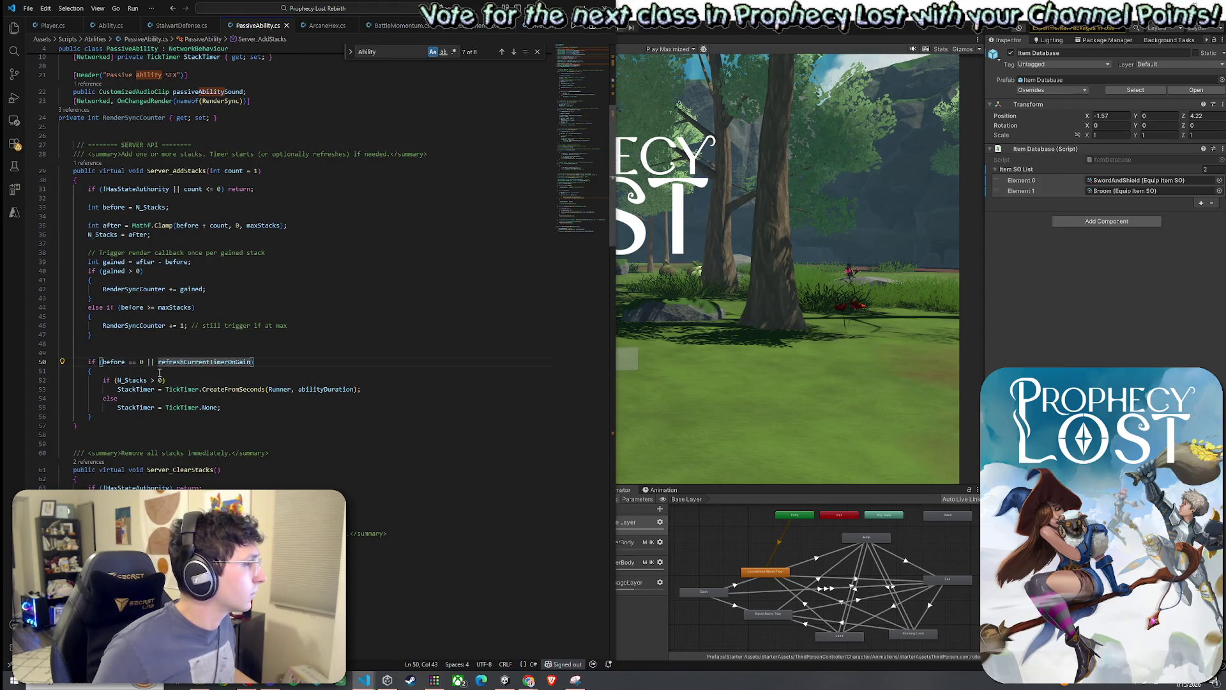
left_click(139, 380)
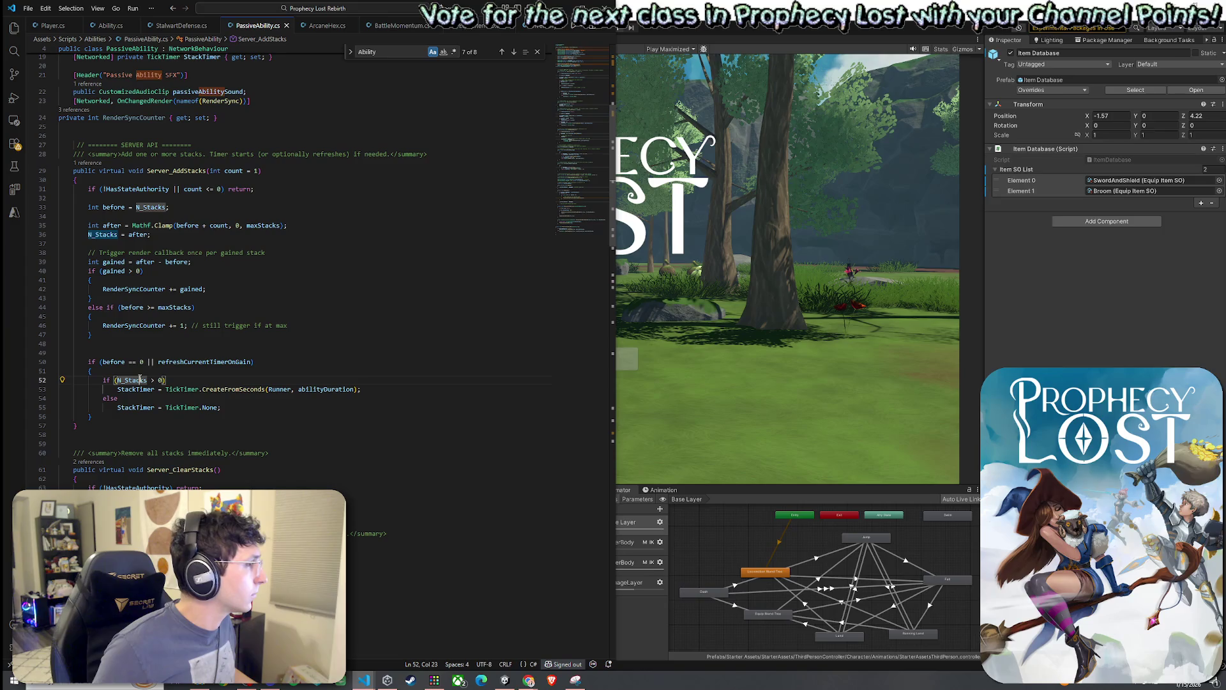
left_click(196, 389)
key("Right")
key("Right")
key("Right")
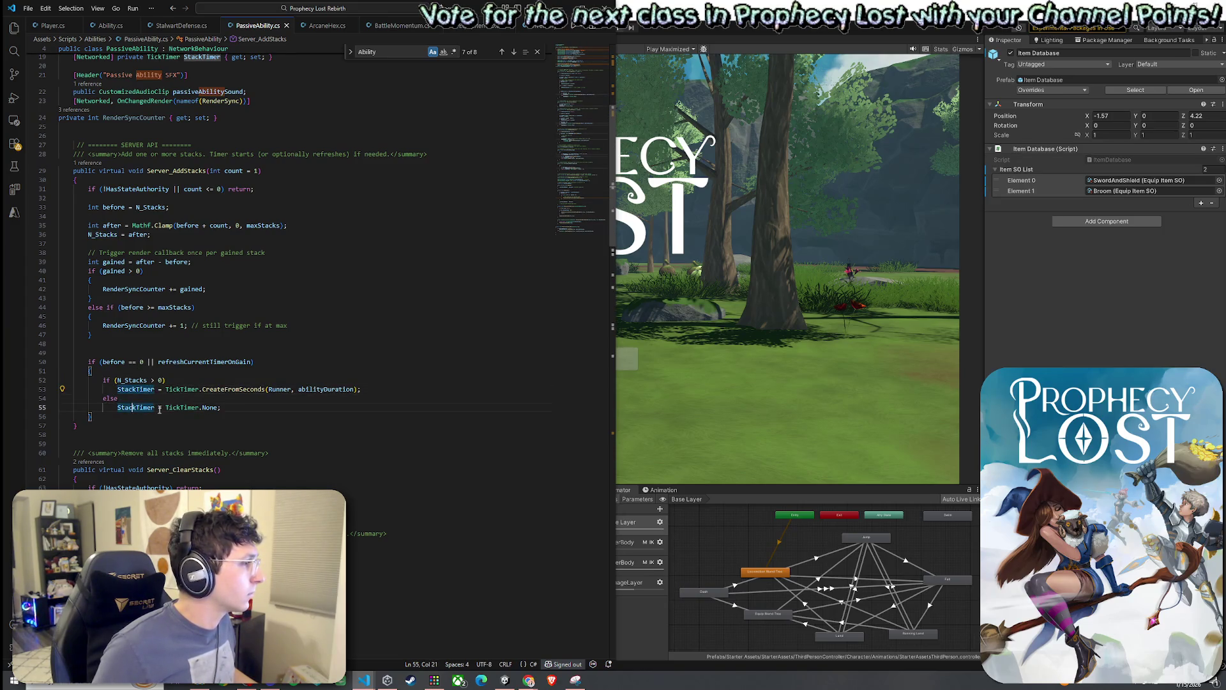
left_click(236, 419)
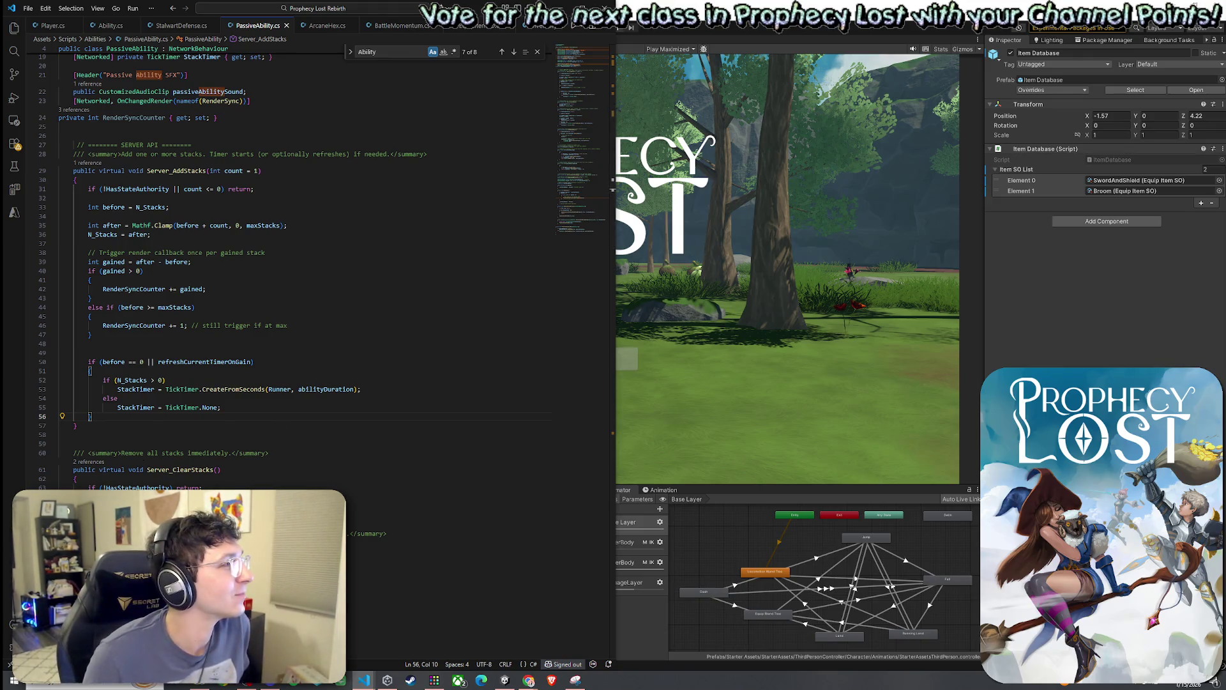
Delete the empty line 49 before the refreshCurrentTimerOnGain check and save.
left_click(29, 9)
left_click(156, 176)
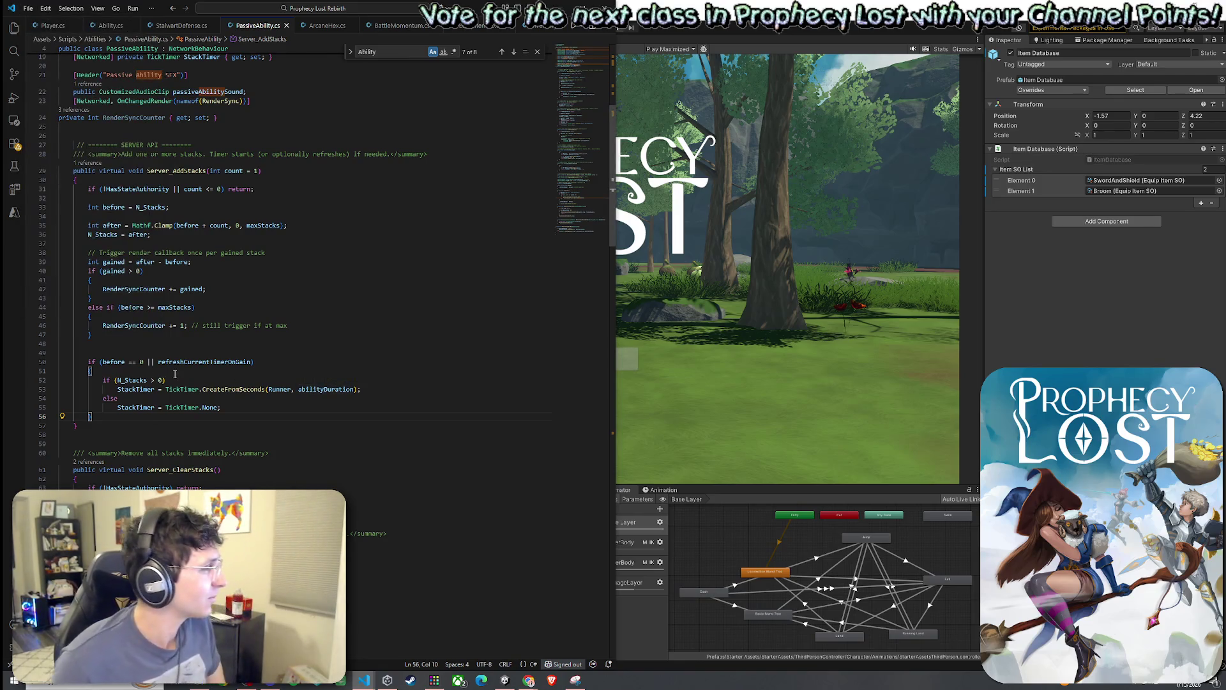
left_click(154, 352)
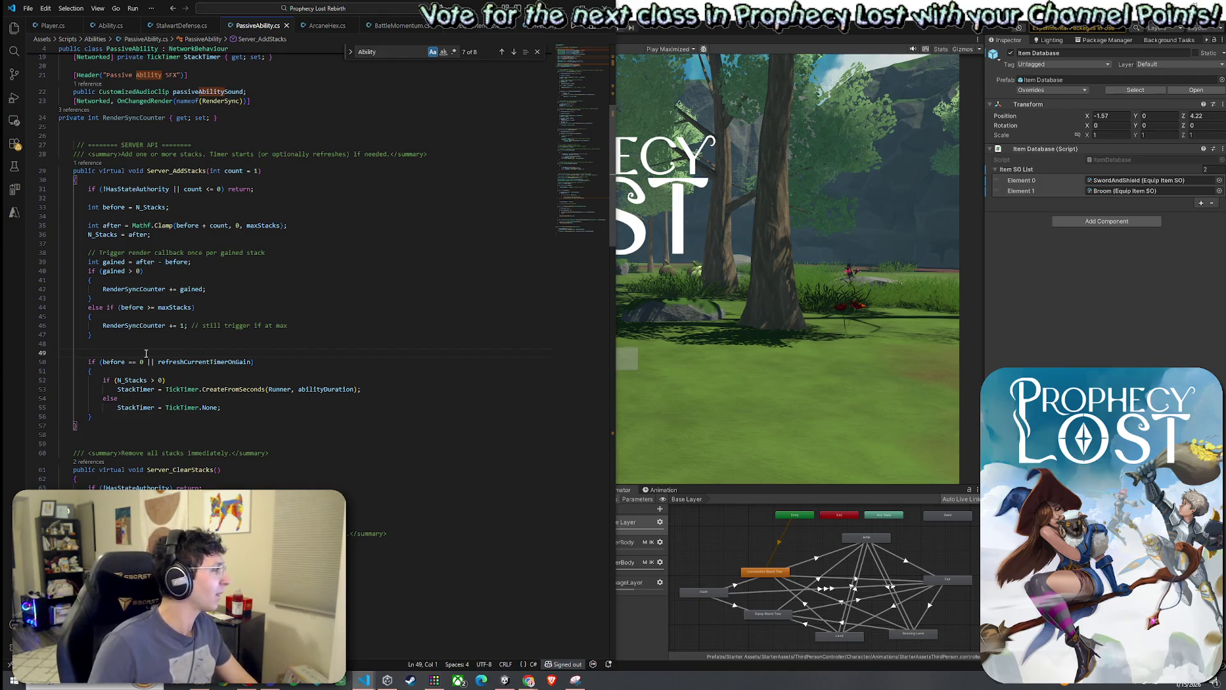
key("BackSpace")
left_click(32, 9)
Save PassiveAbility.cs with the tidied Server_AddStacks.
left_click(59, 208)
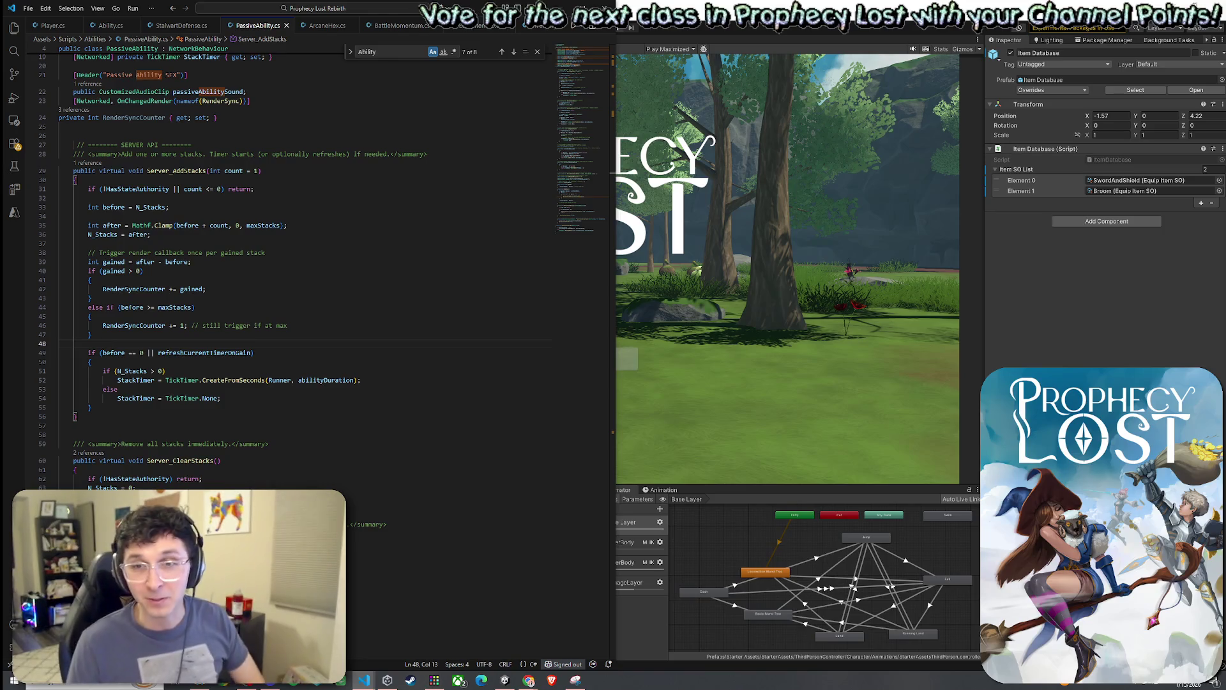
key("alt+Tab")
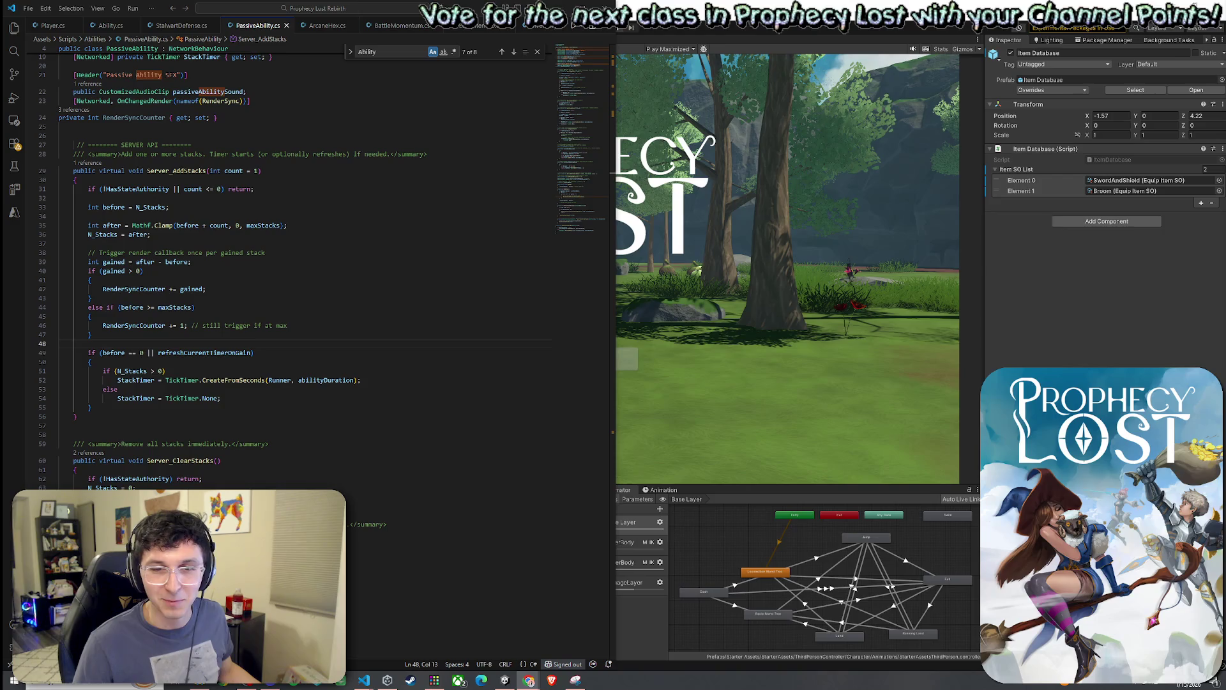
left_click(28, 8)
key("Escape")
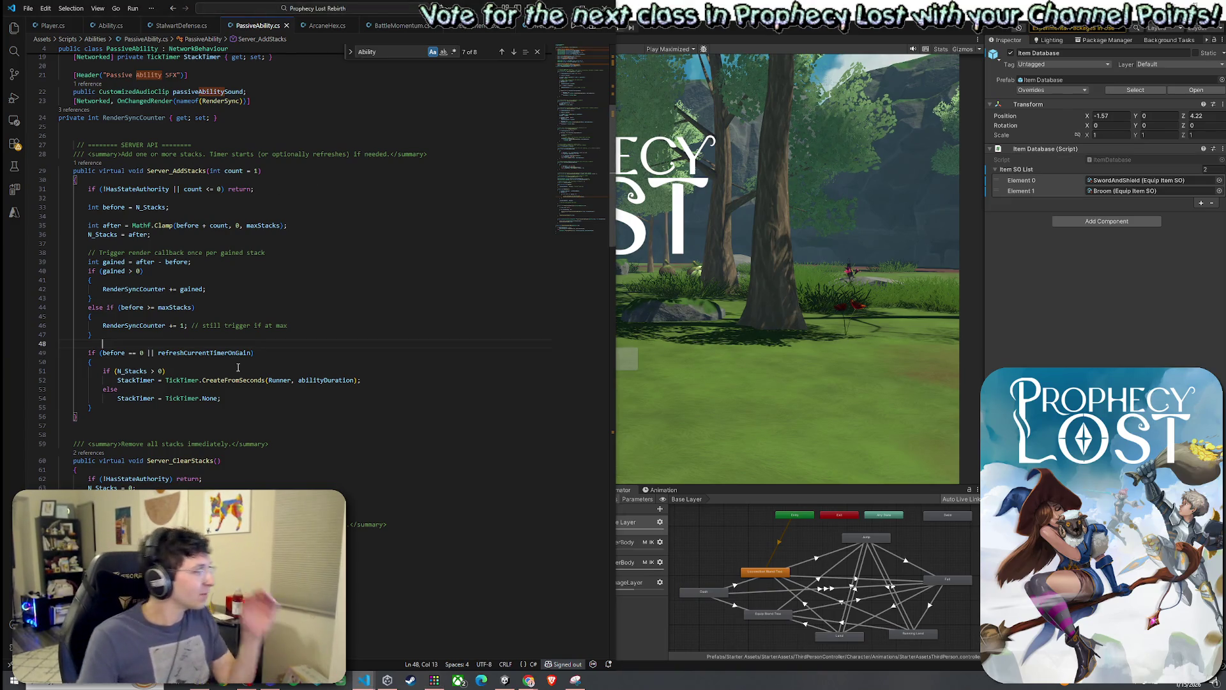
Review the timer logic: StackTimer restarts from abilityDuration when N_Stacks > 0, else TickTimer.None.
left_click(165, 353)
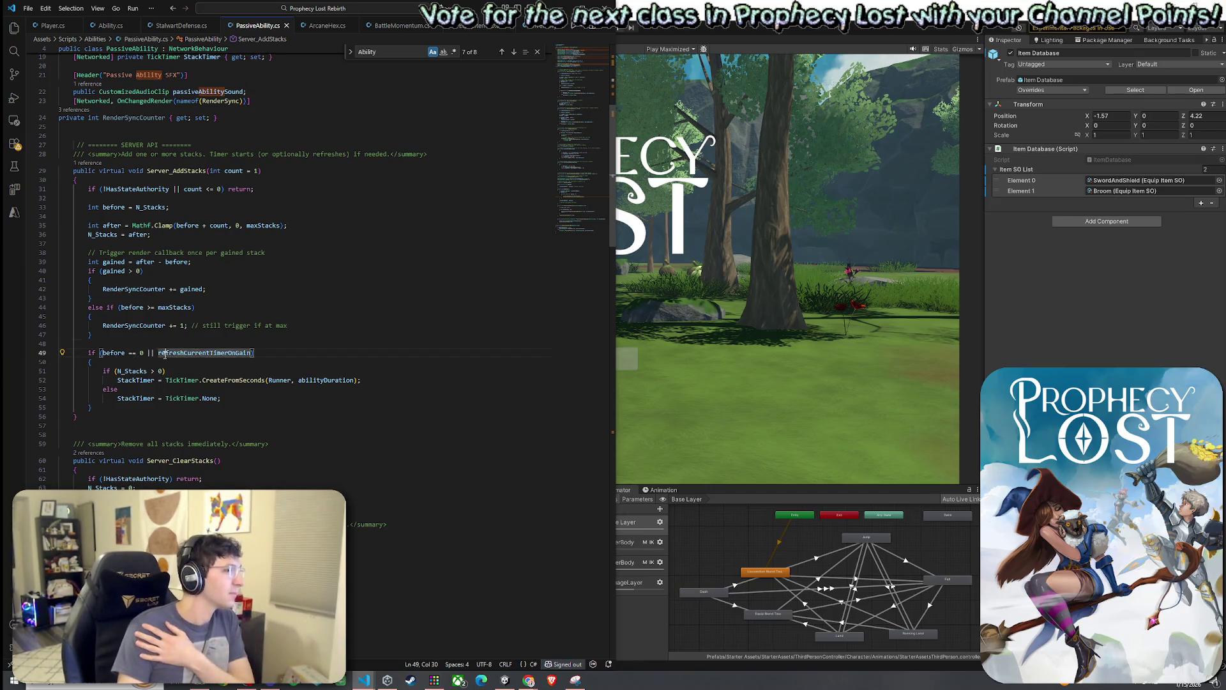
left_click(171, 371)
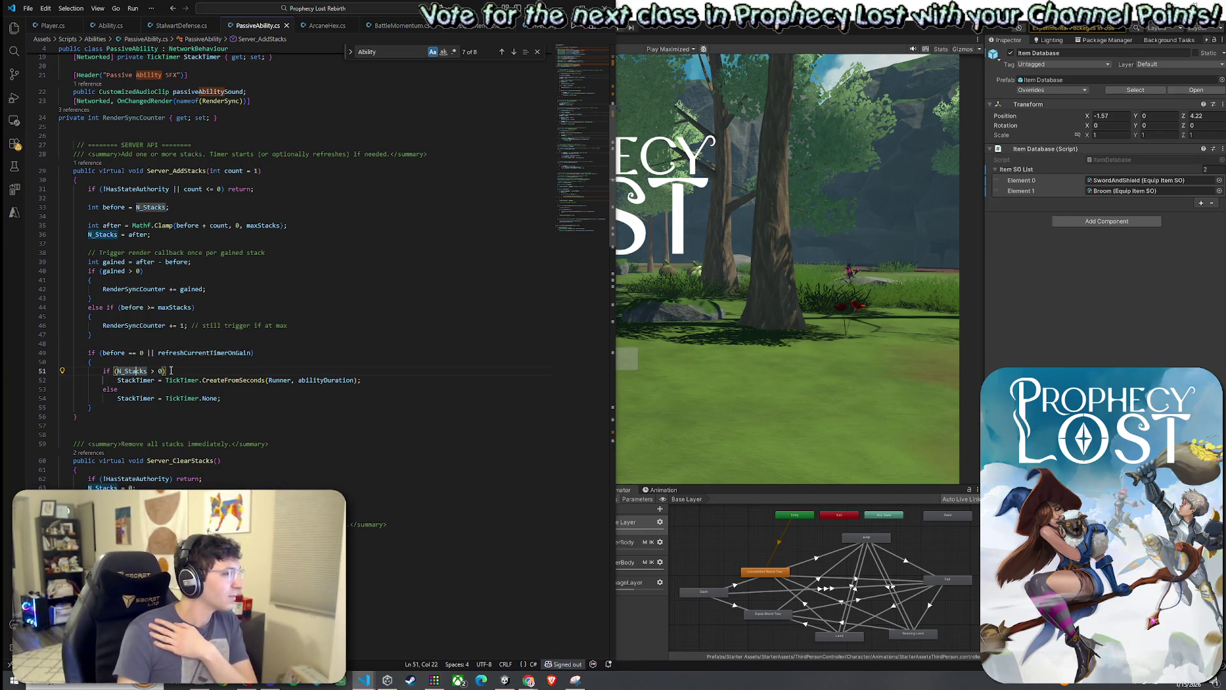
left_click(322, 381)
left_click(290, 380)
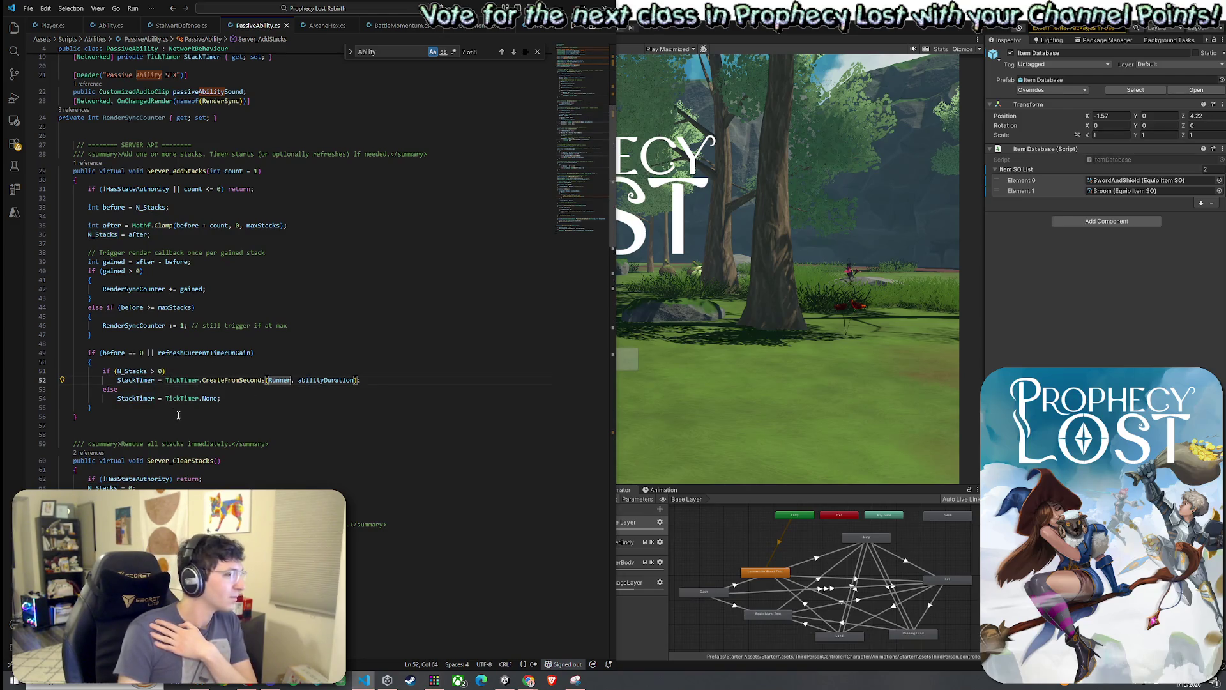
left_click(115, 389)
left_click(182, 398)
left_click(214, 398)
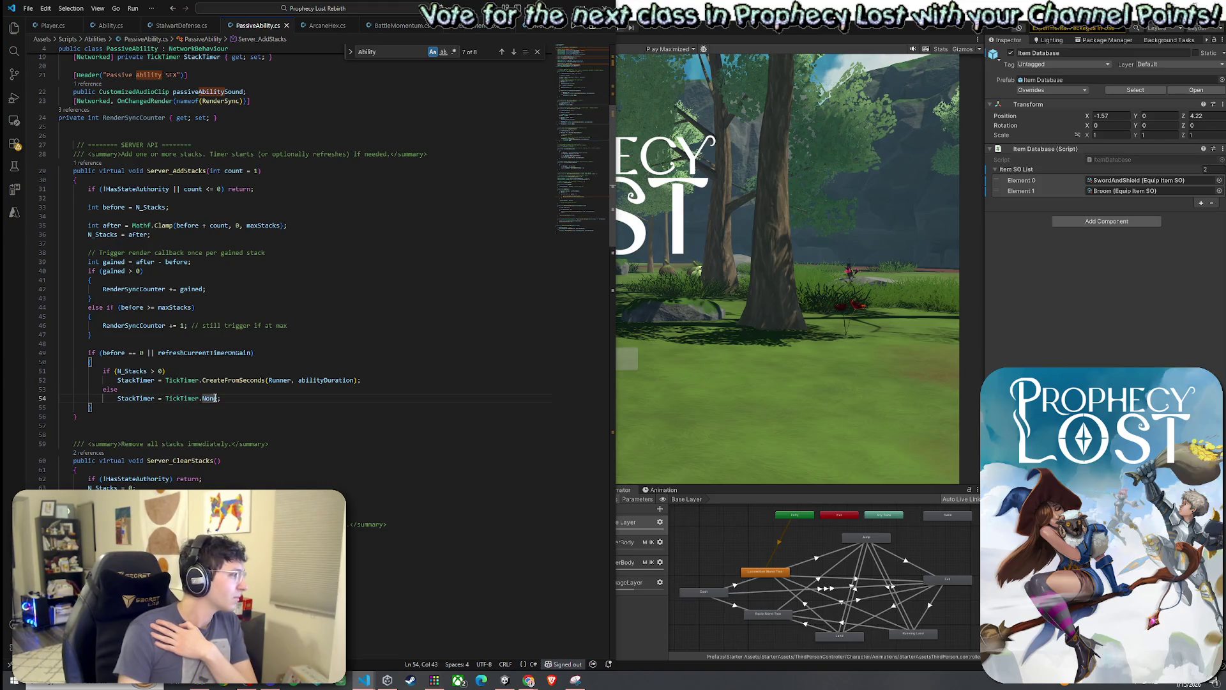
scroll(183, 272, "down", 3)
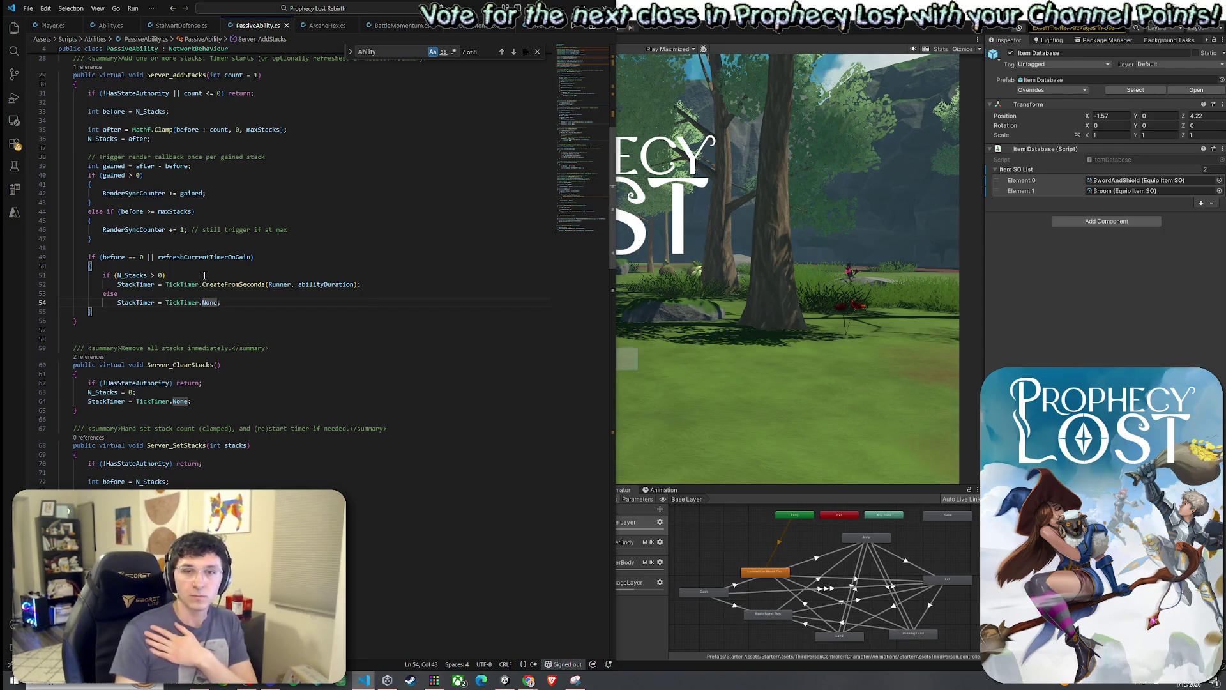
key("alt+Tab")
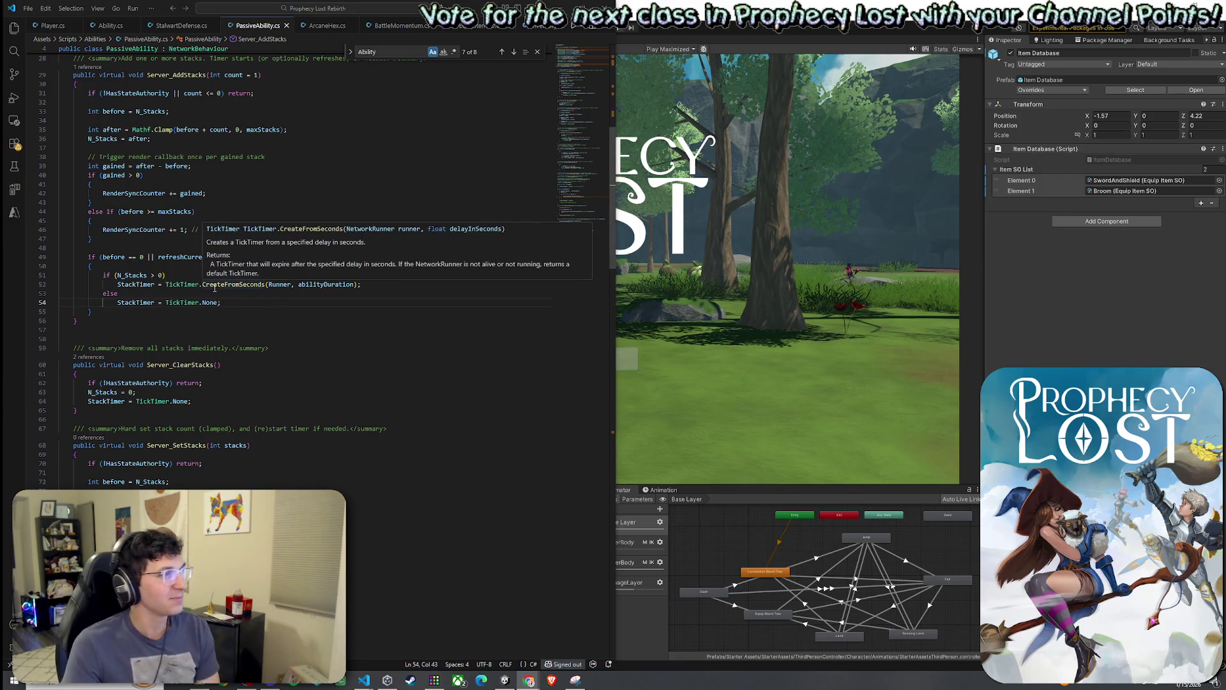
left_click(90, 39)
key("Escape")
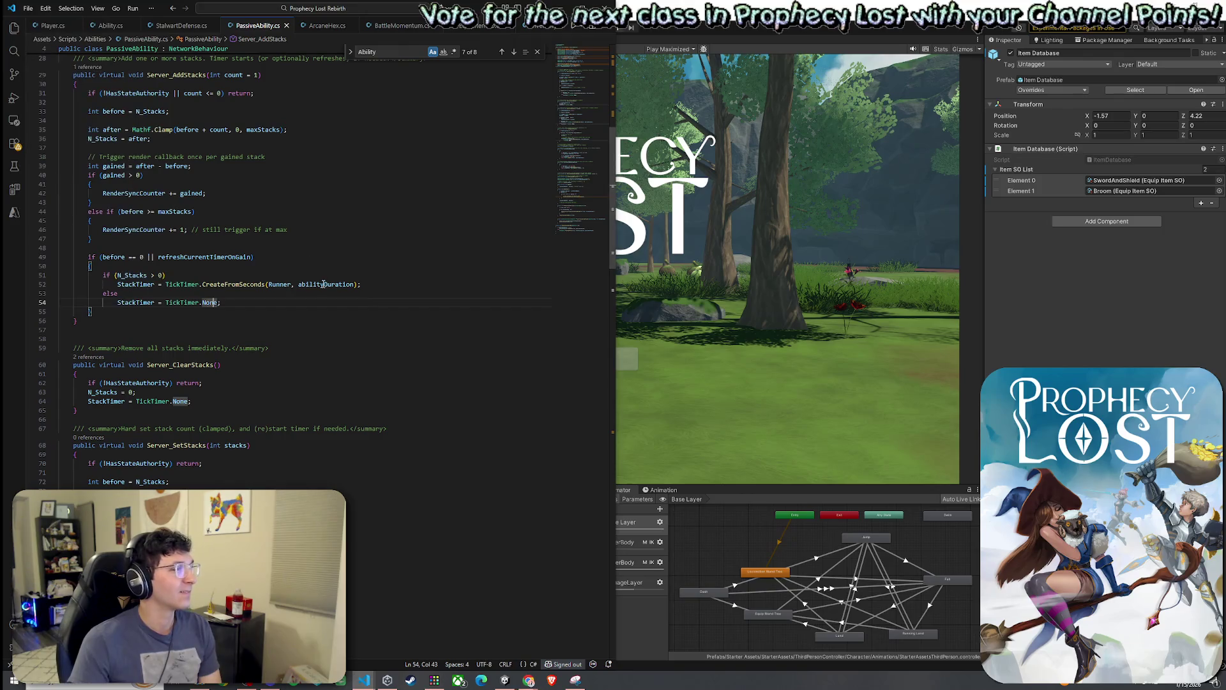
left_click(264, 284)
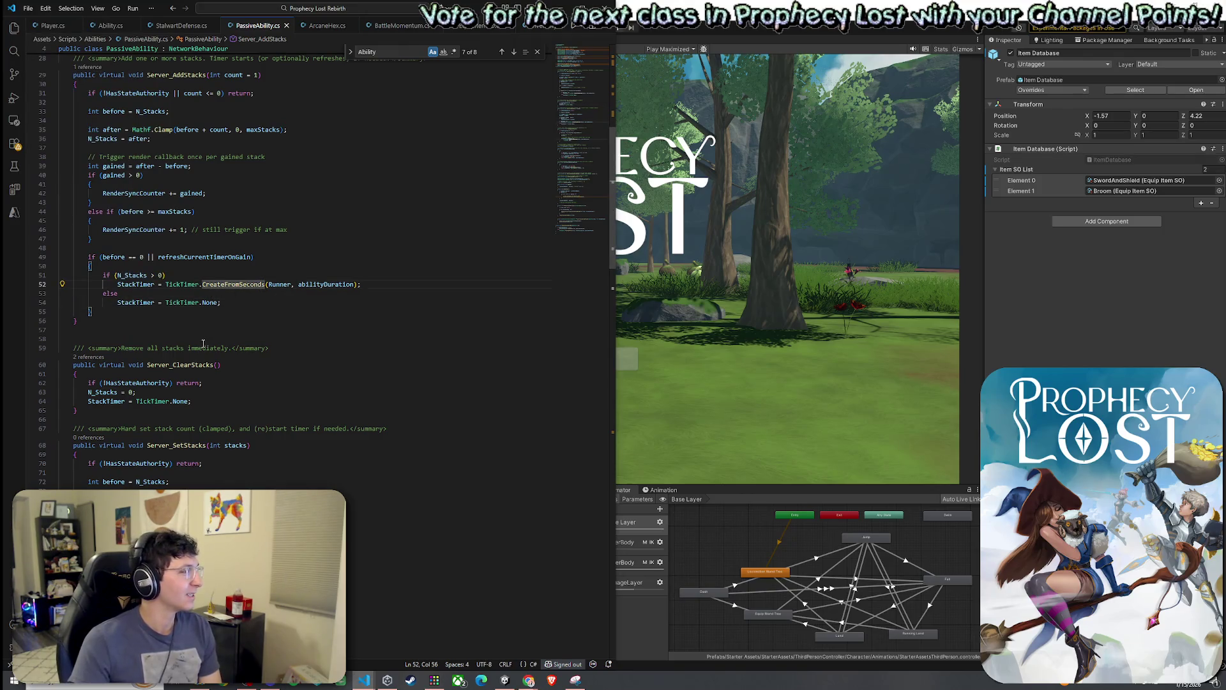
left_click(234, 304)
left_click(233, 284)
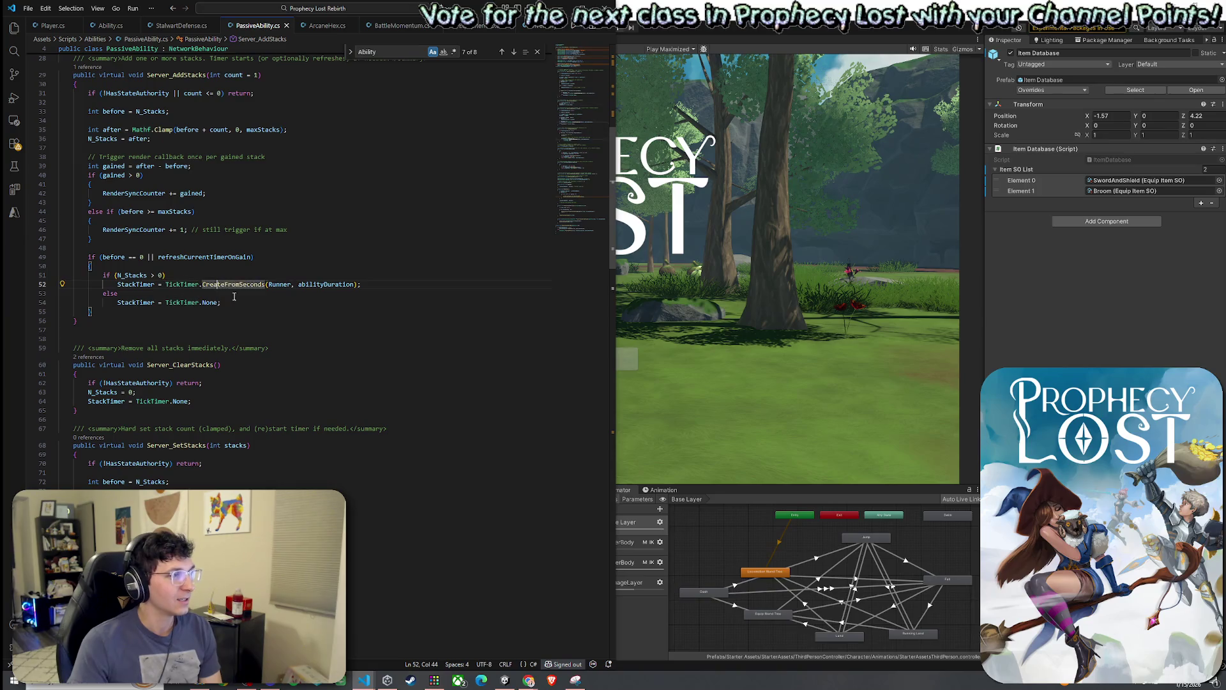
left_click(225, 303)
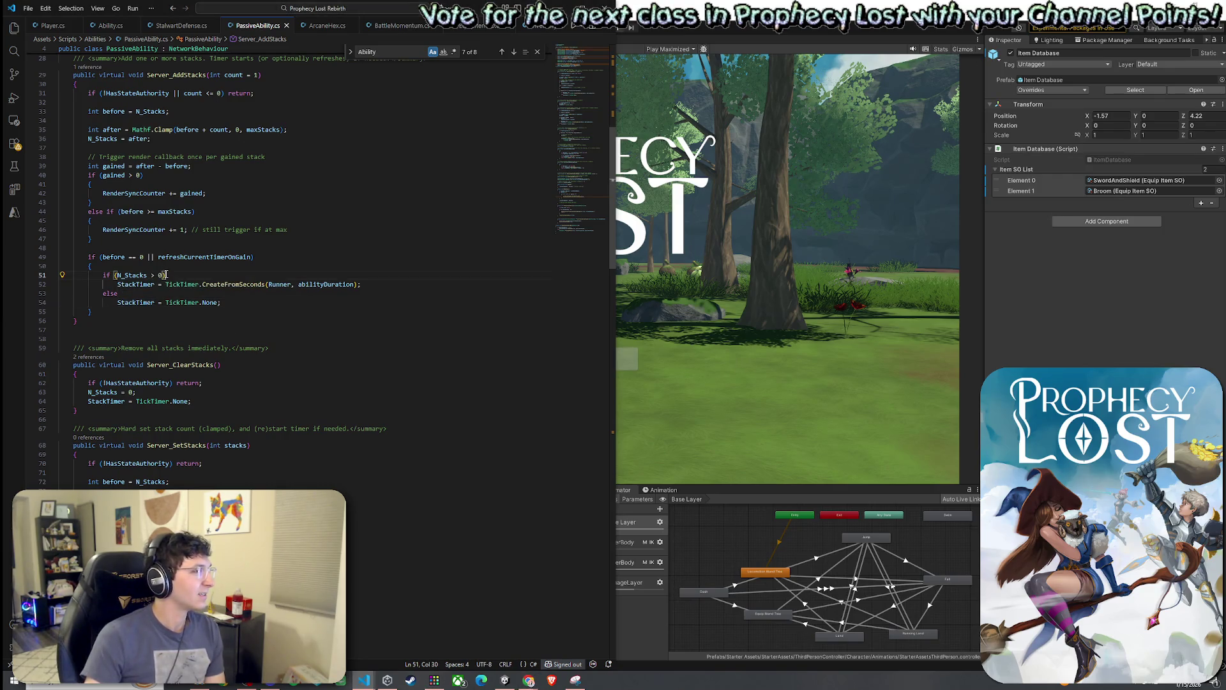
double_click(201, 284)
left_click(257, 286)
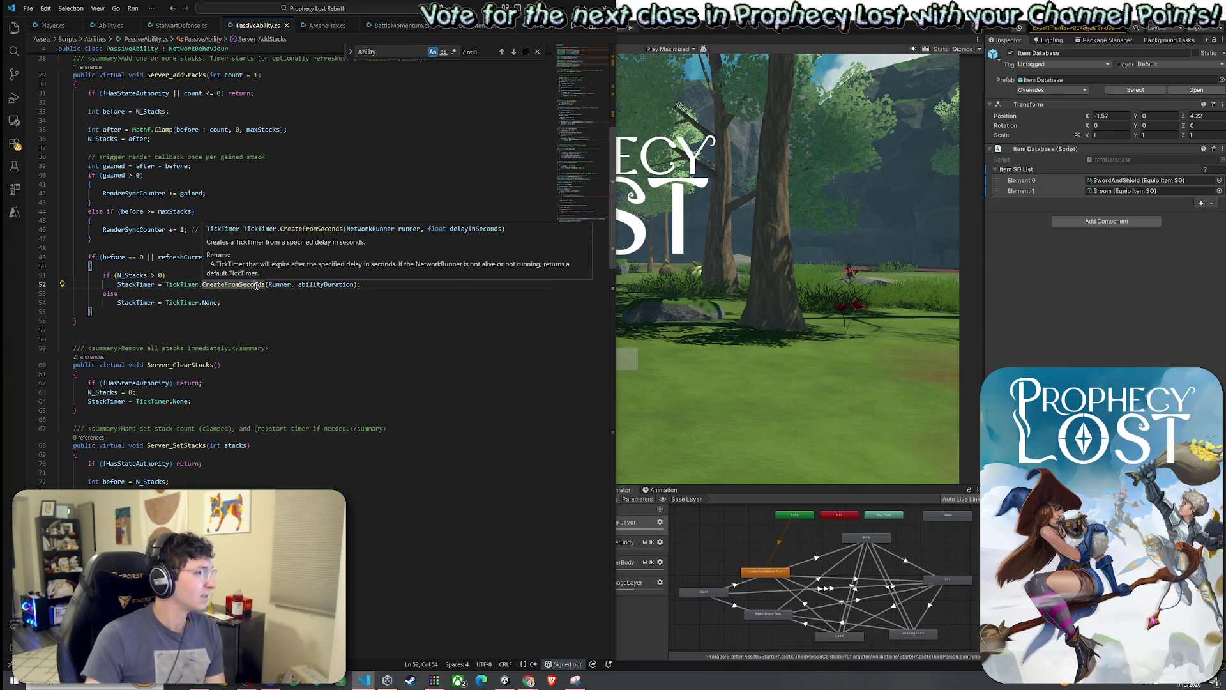
left_click(149, 302)
left_click(218, 303)
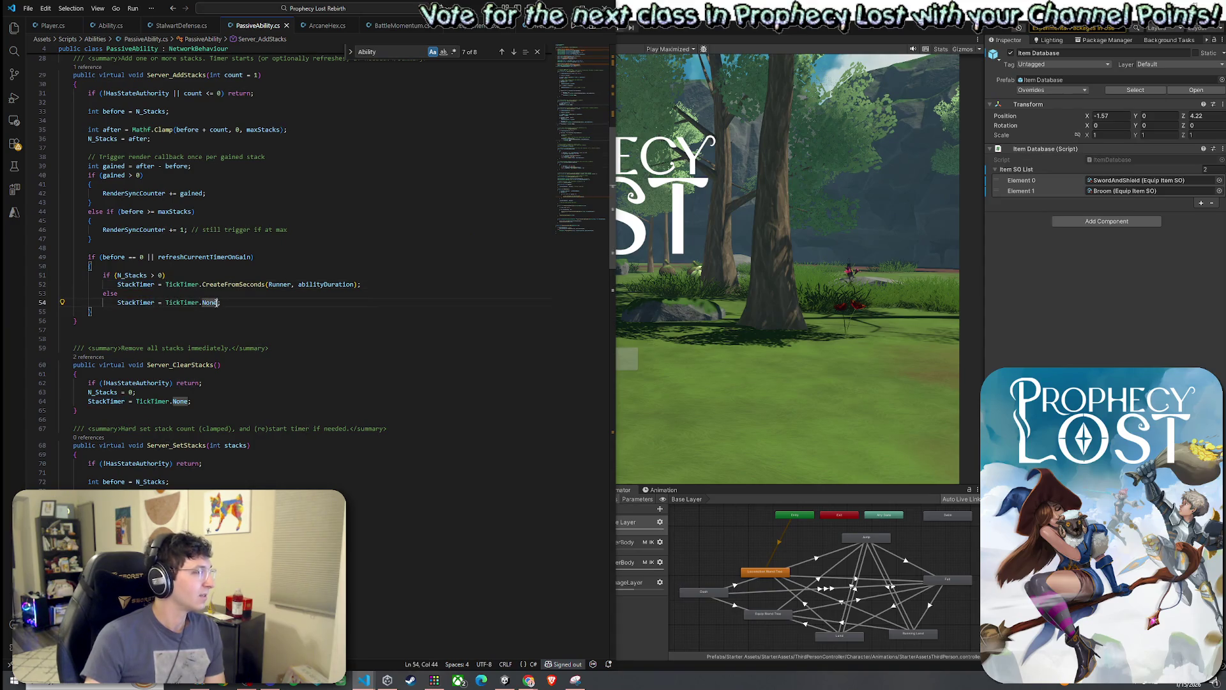
scroll(217, 304, "down", 4)
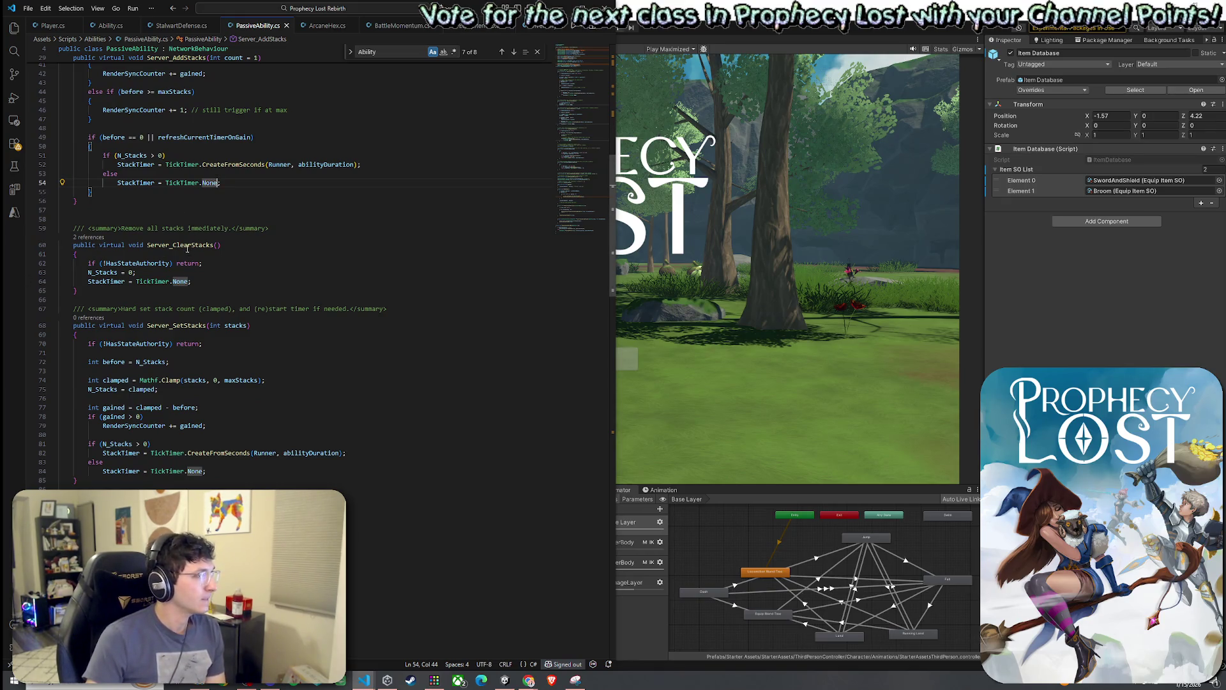
In Server_SetStacks, wrap RenderSyncCounter += gained in braces under if (gained > 0).
left_click(176, 325)
scroll(216, 313, "down", 2)
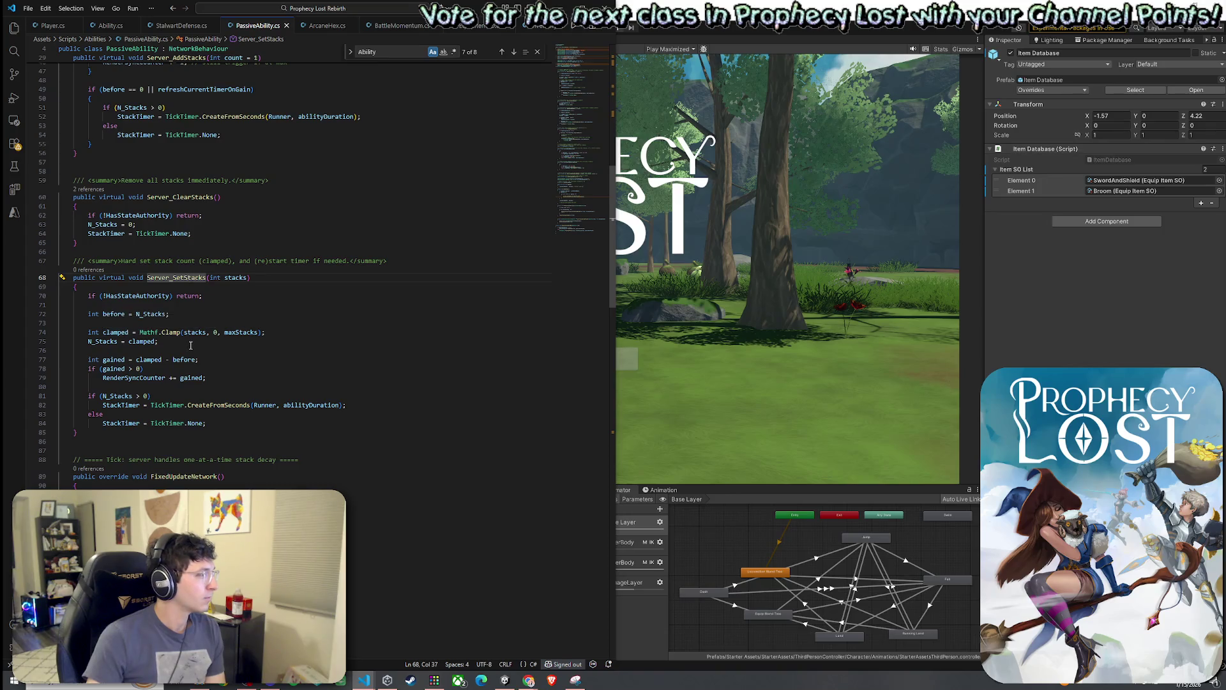
scroll(190, 346, "down", 2)
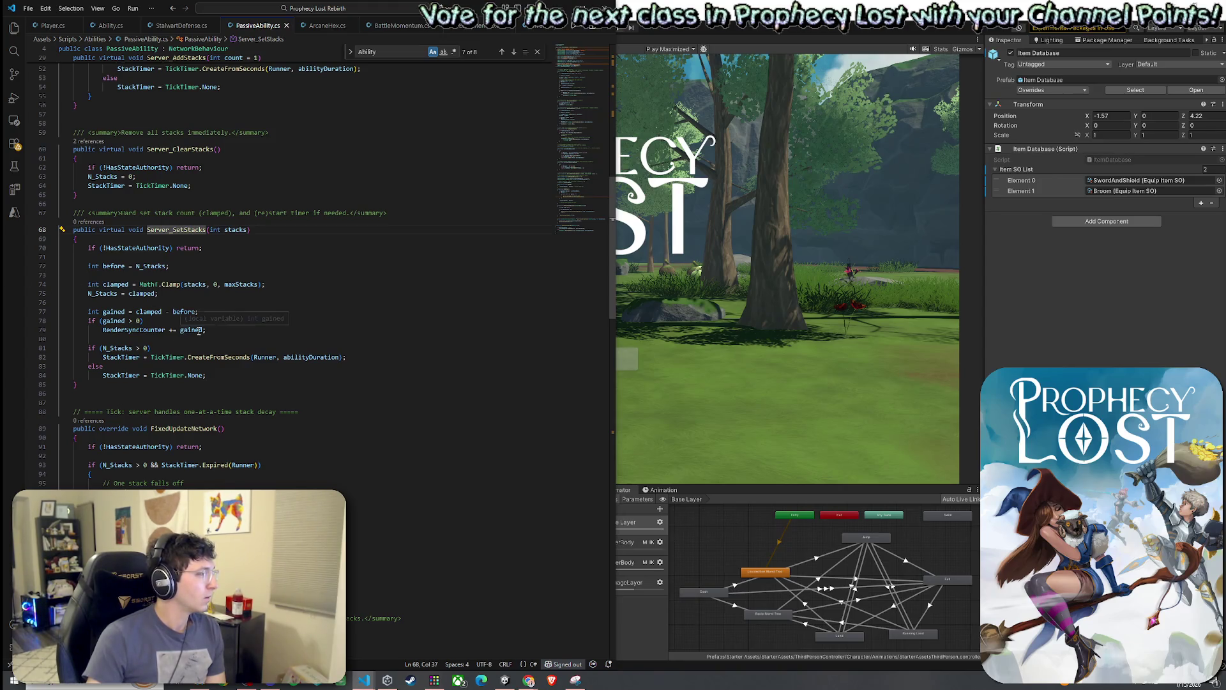
left_click(177, 324)
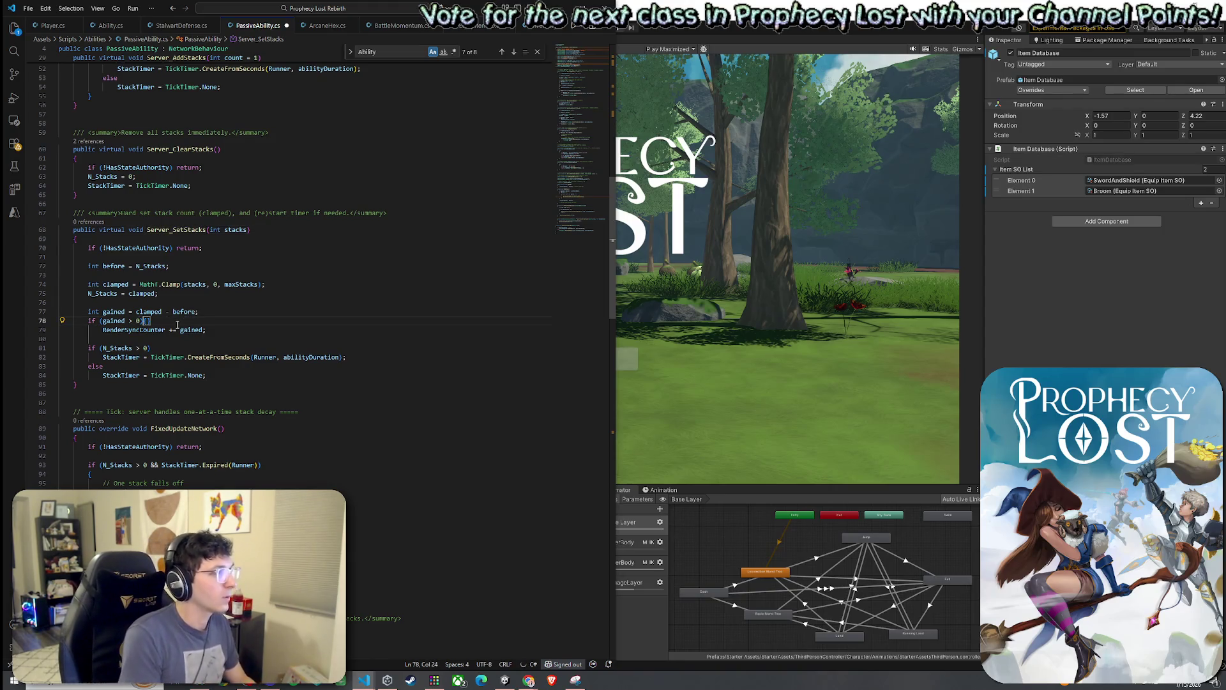
key("Return")
type("{")
key("Down")
key("Right")
key("Return")
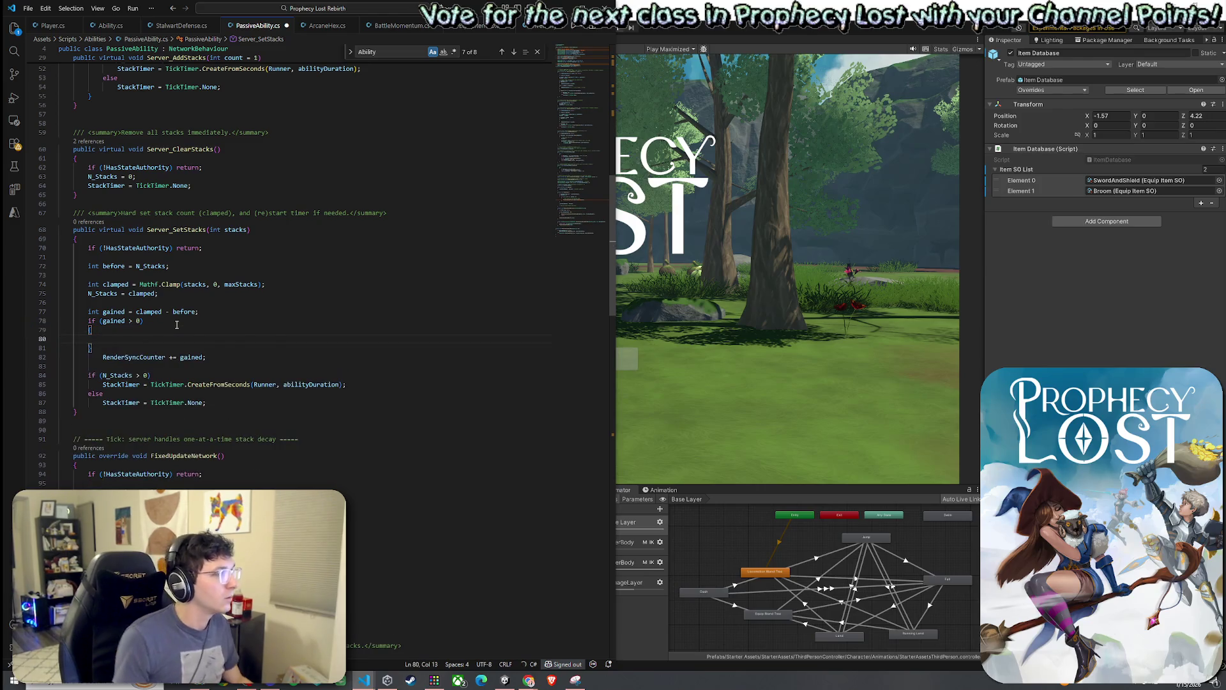
mouse_move(210, 358)
left_mouse_down()
mouse_move(104, 358)
mouse_move(130, 342)
left_mouse_up()
Add the suggested else-if (before >= maxStacks) branch, extending it with && clamped >= maxStacks.
left_click(127, 358)
type("else")
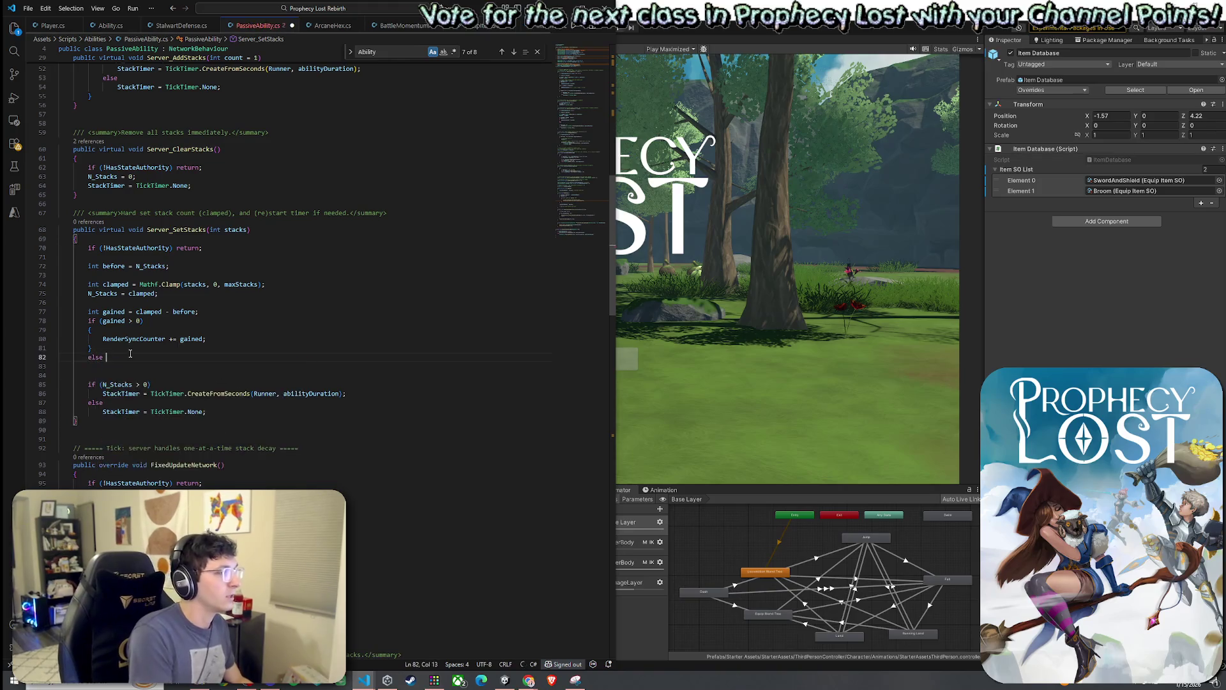
type(" if (")
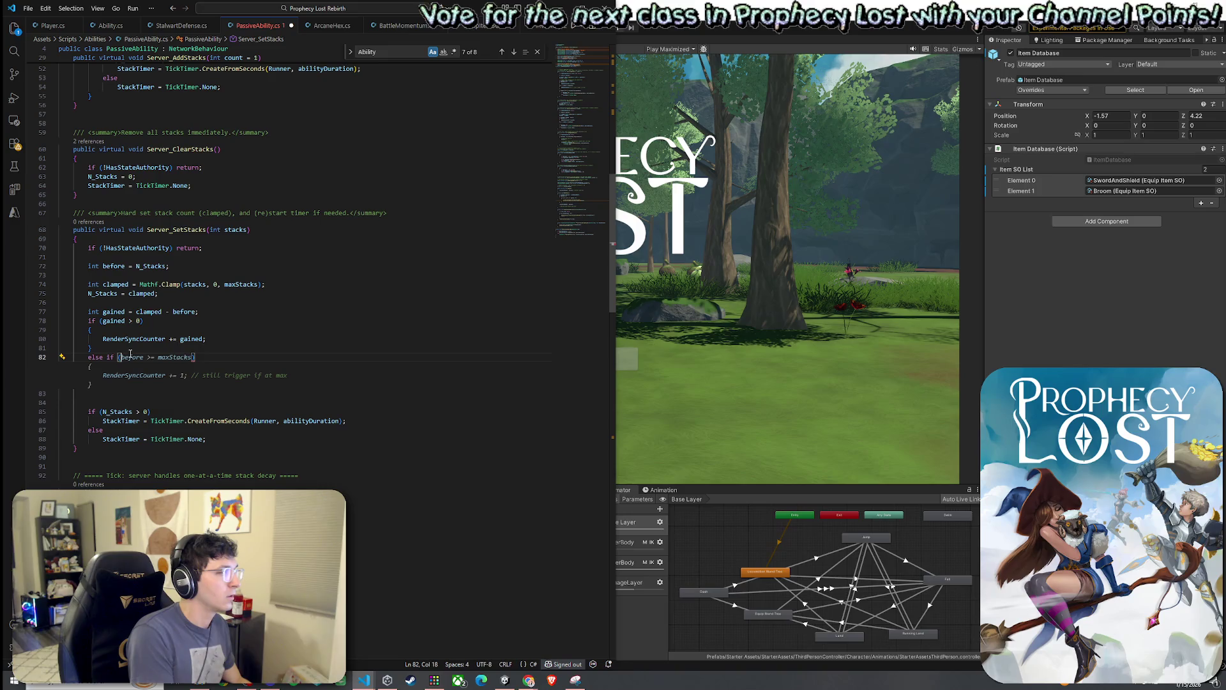
key("Tab")
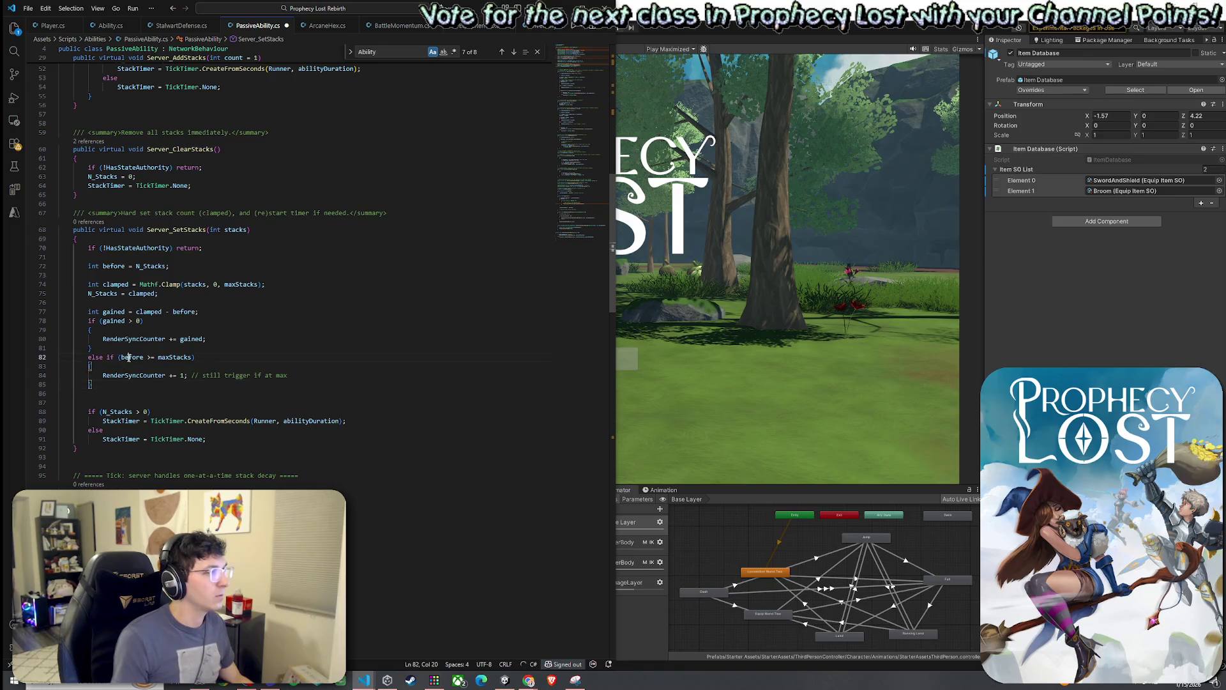
left_click(191, 357)
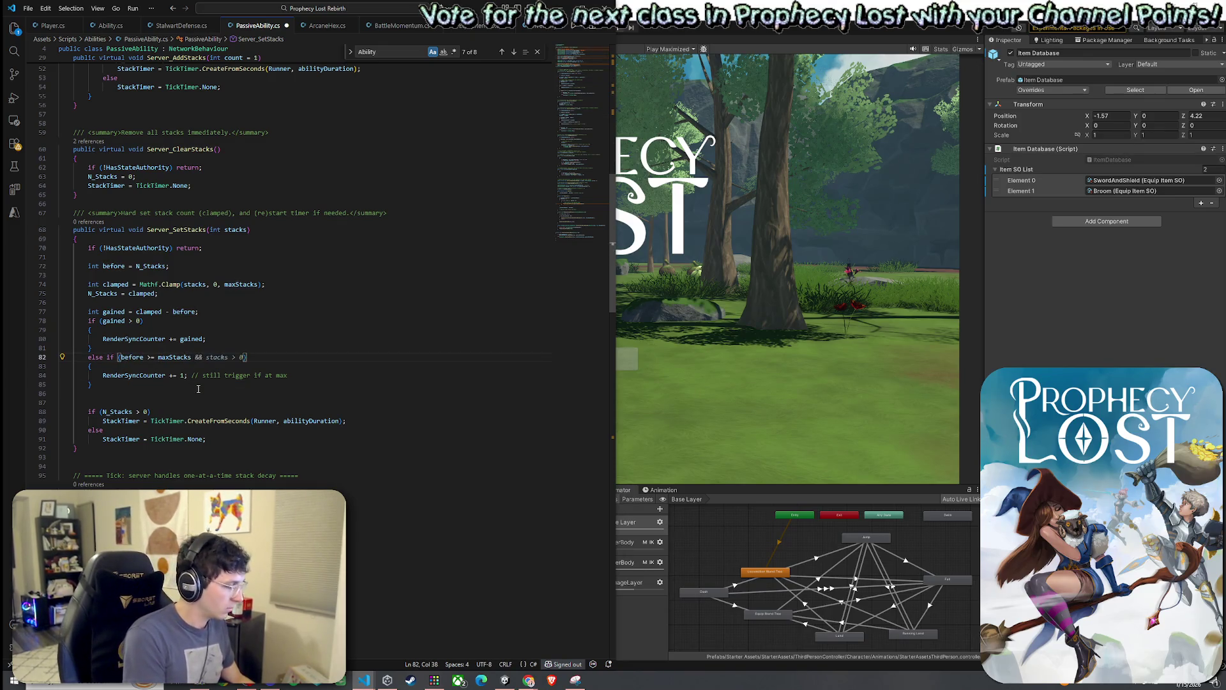
type("&& clampe")
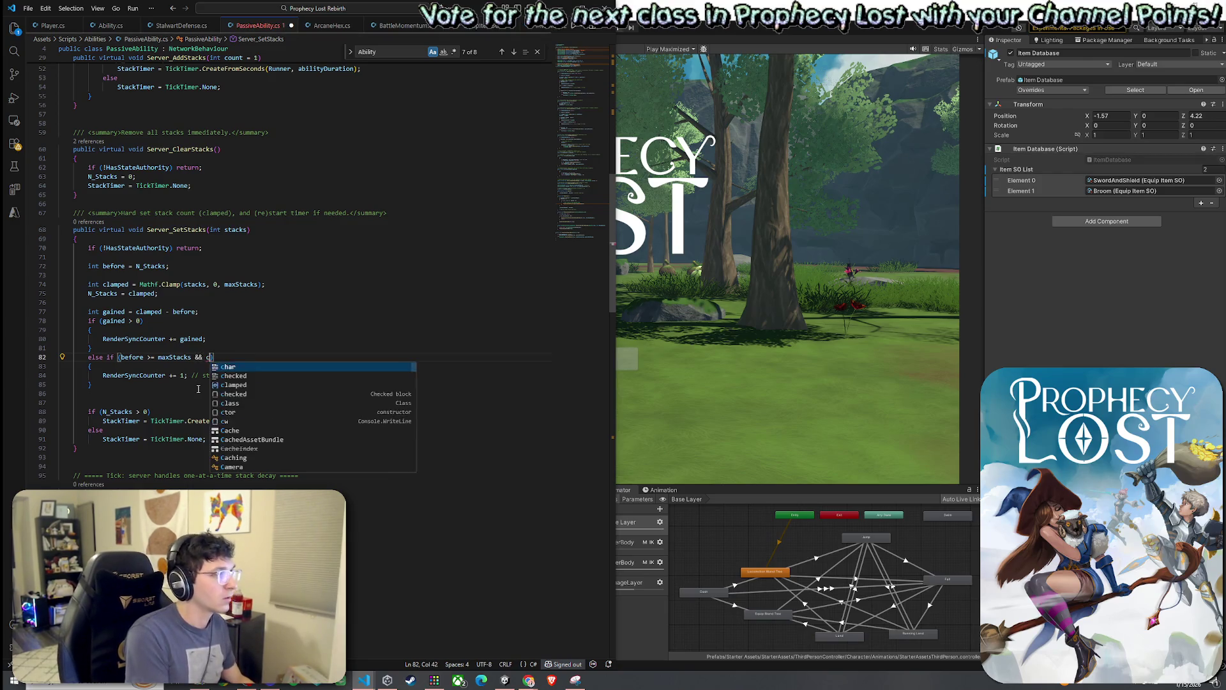
type("d >")
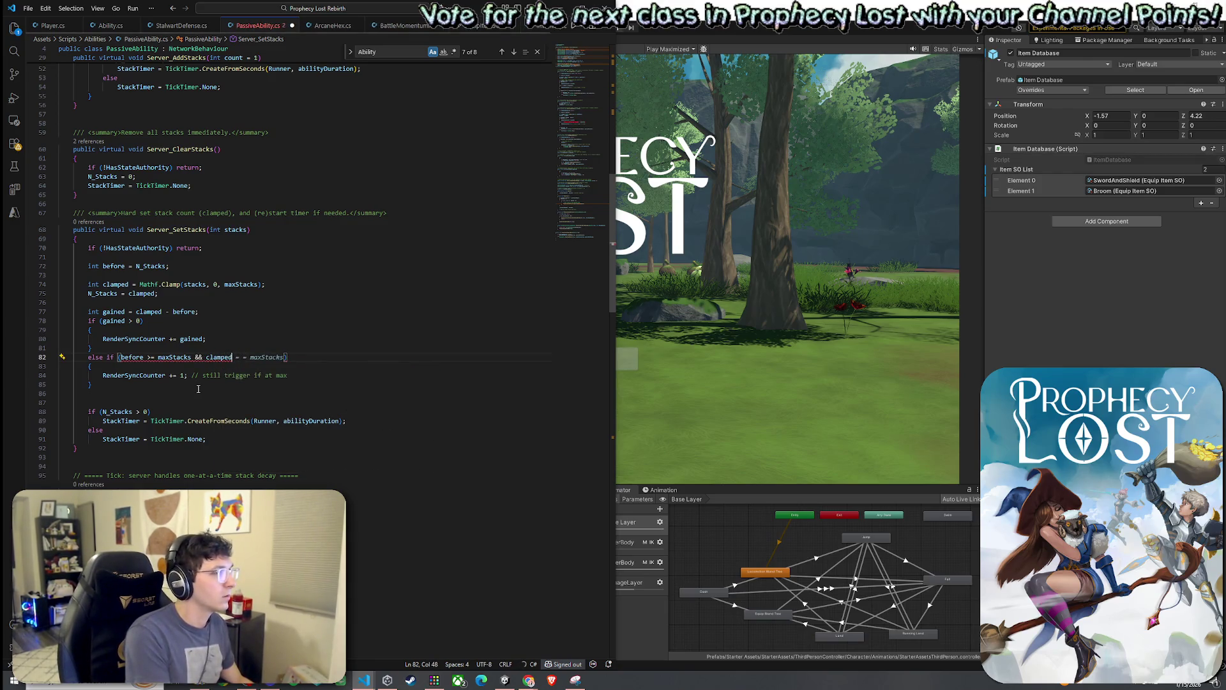
type("= maxStac")
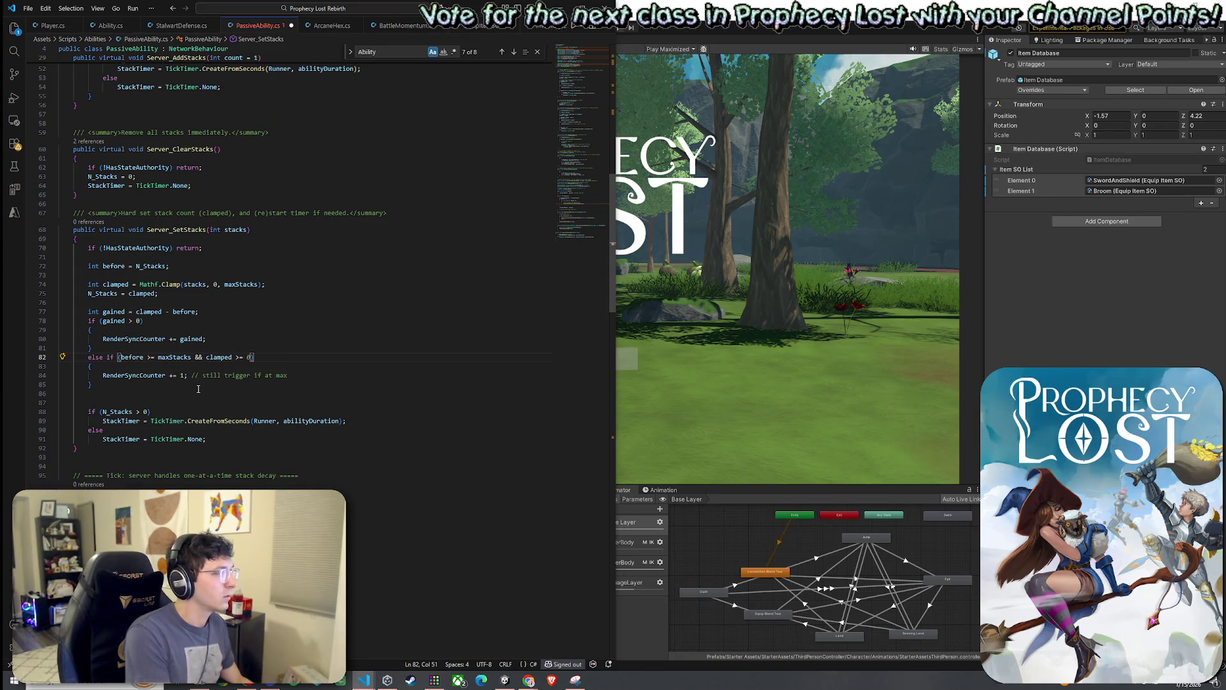
key("Tab")
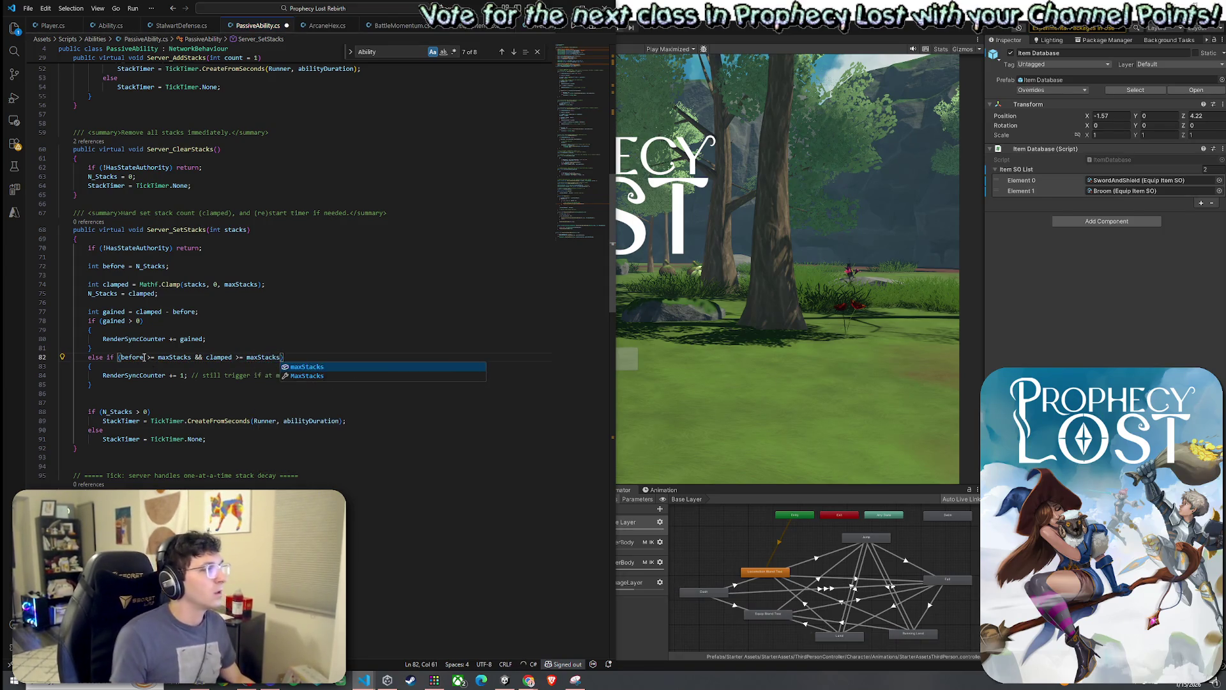
Check the before >= maxStacks and clamped >= maxStacks terms of the new condition.
left_click(173, 360)
left_click(258, 358)
left_click(222, 358)
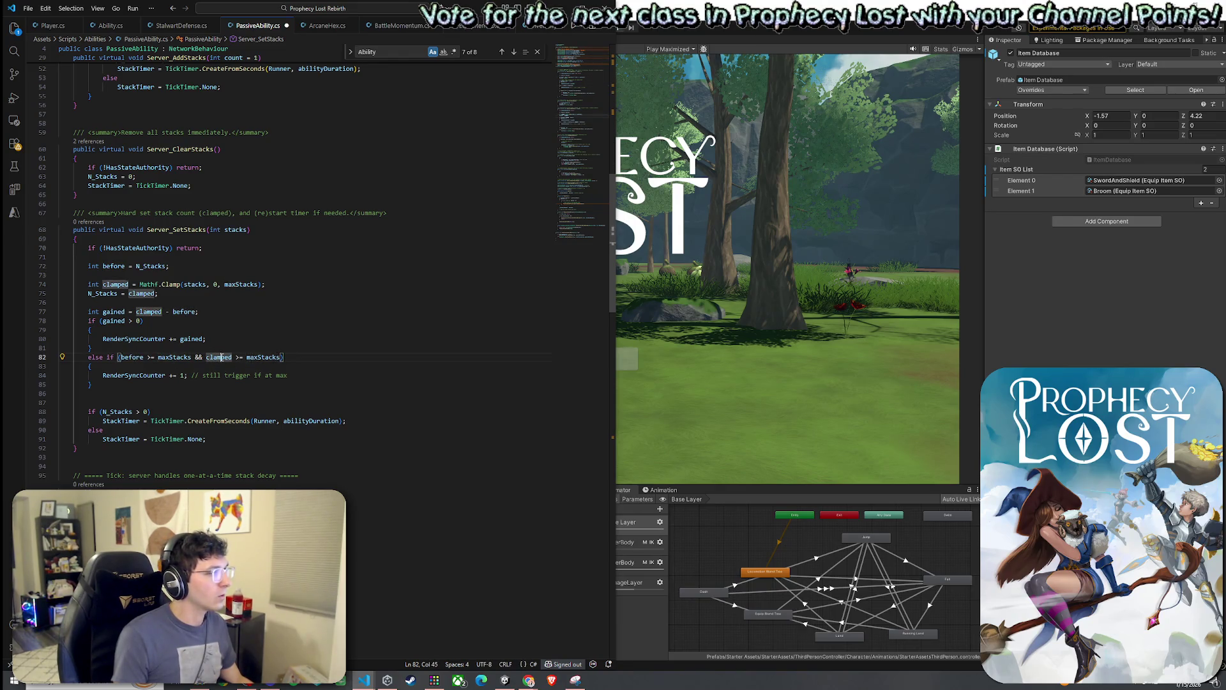
key("ctrl+a")
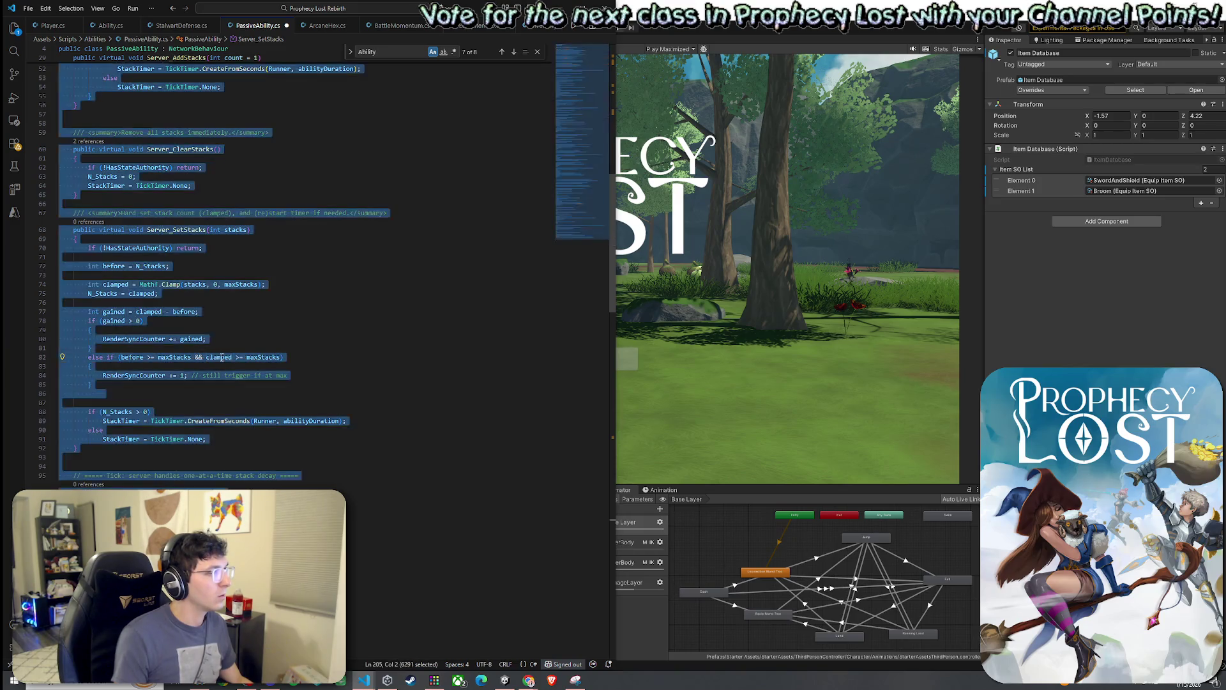
left_click(213, 358)
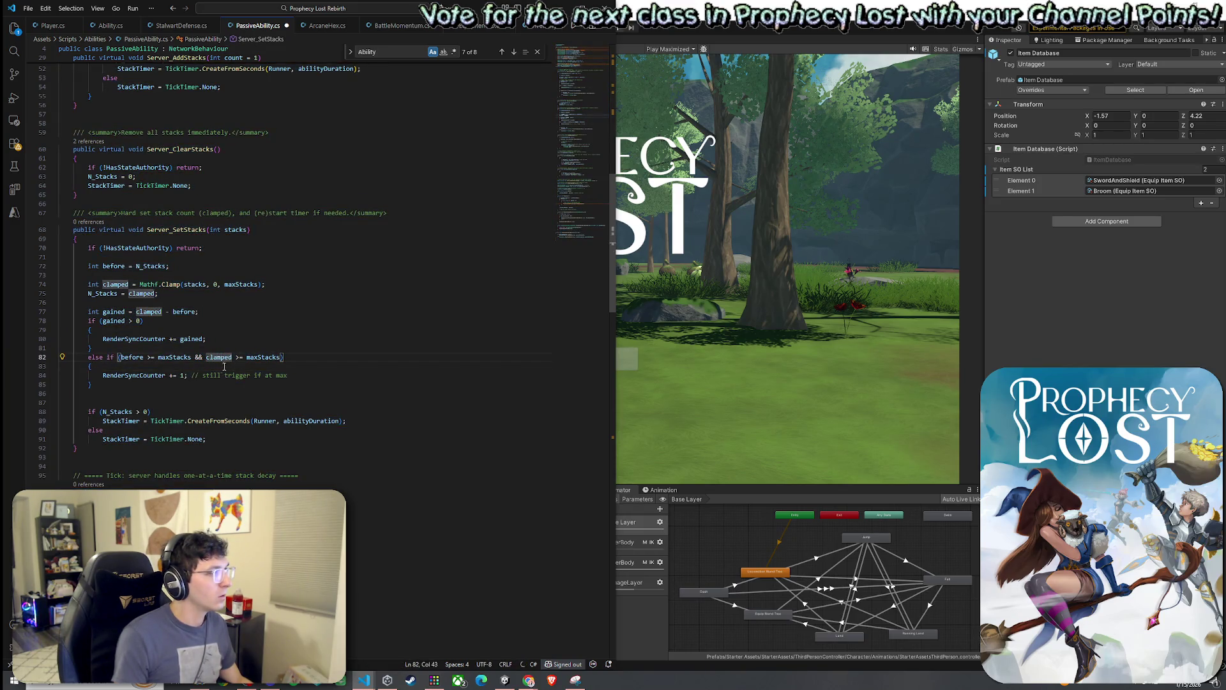
left_click(262, 359)
left_click(224, 358)
left_click(181, 358)
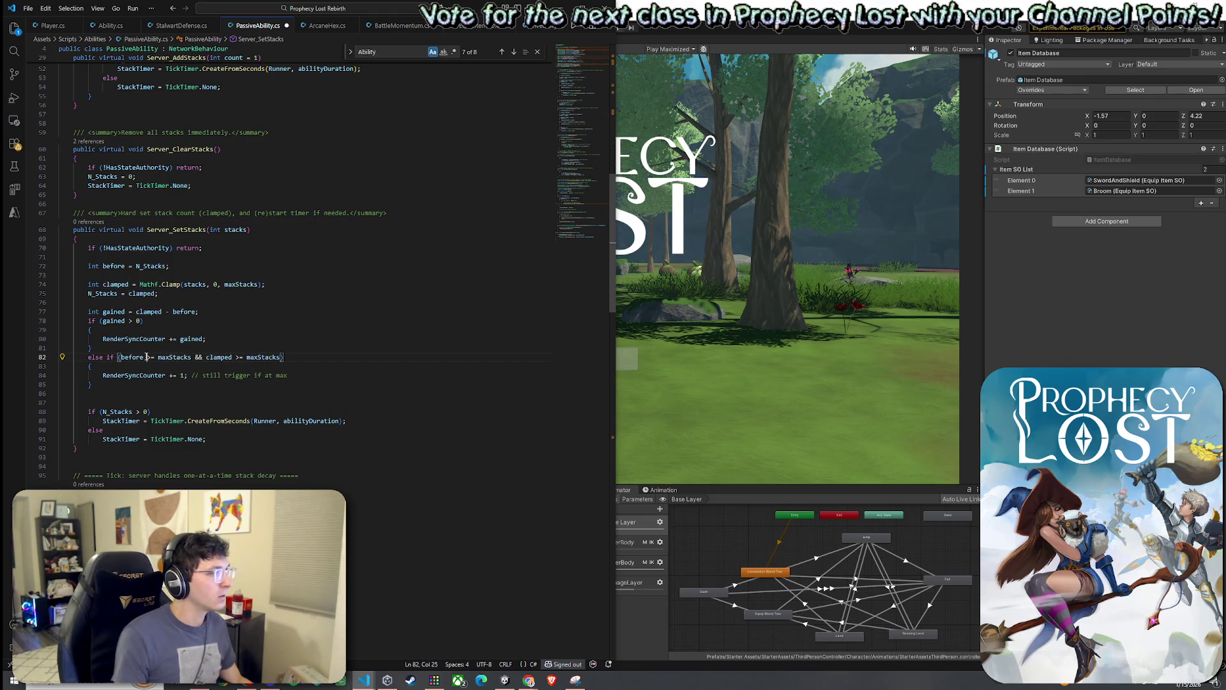
left_click(219, 359)
left_click(262, 358)
left_click(212, 359)
left_click(262, 358)
left_click(213, 358)
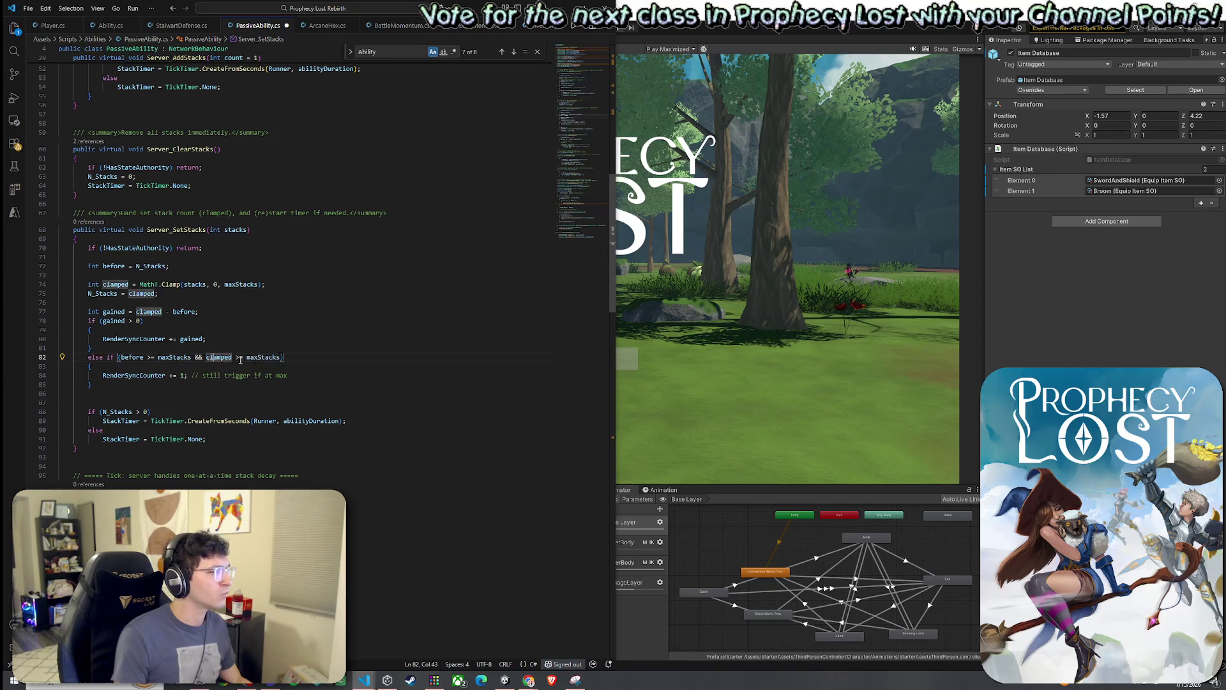
Review the N_Stacks = clamped assignment and the gained and += 1 RenderSyncCounter increments.
left_click(199, 292)
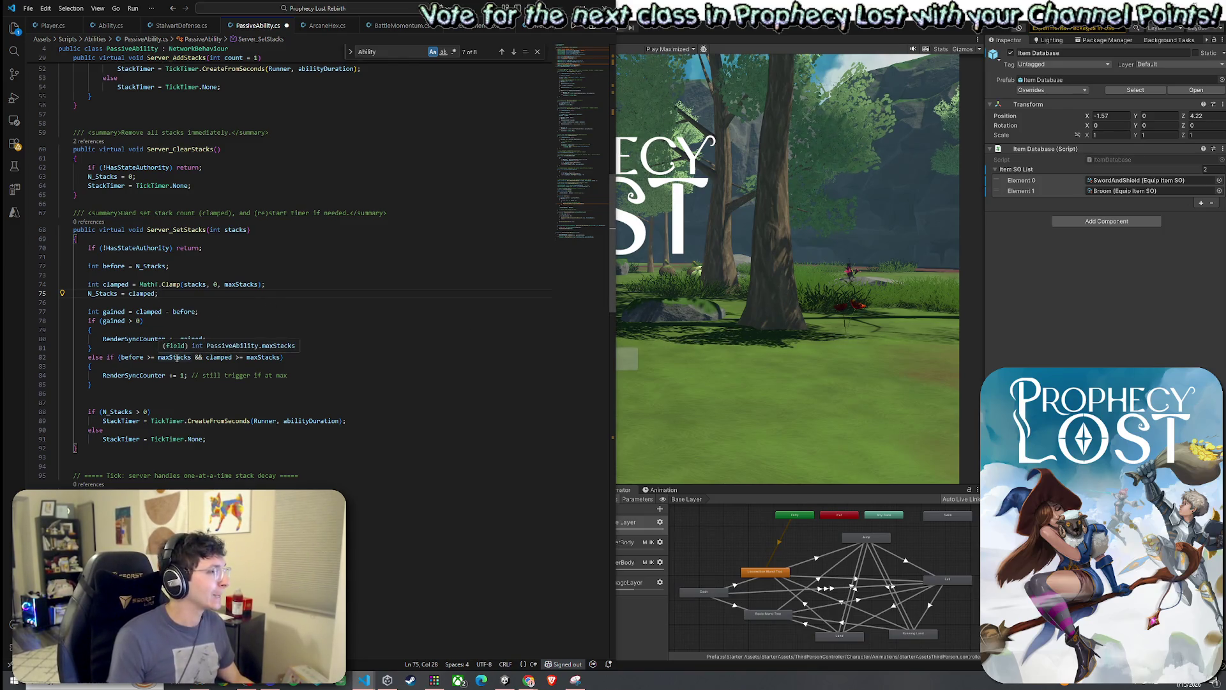
left_click(202, 339)
left_click(138, 372)
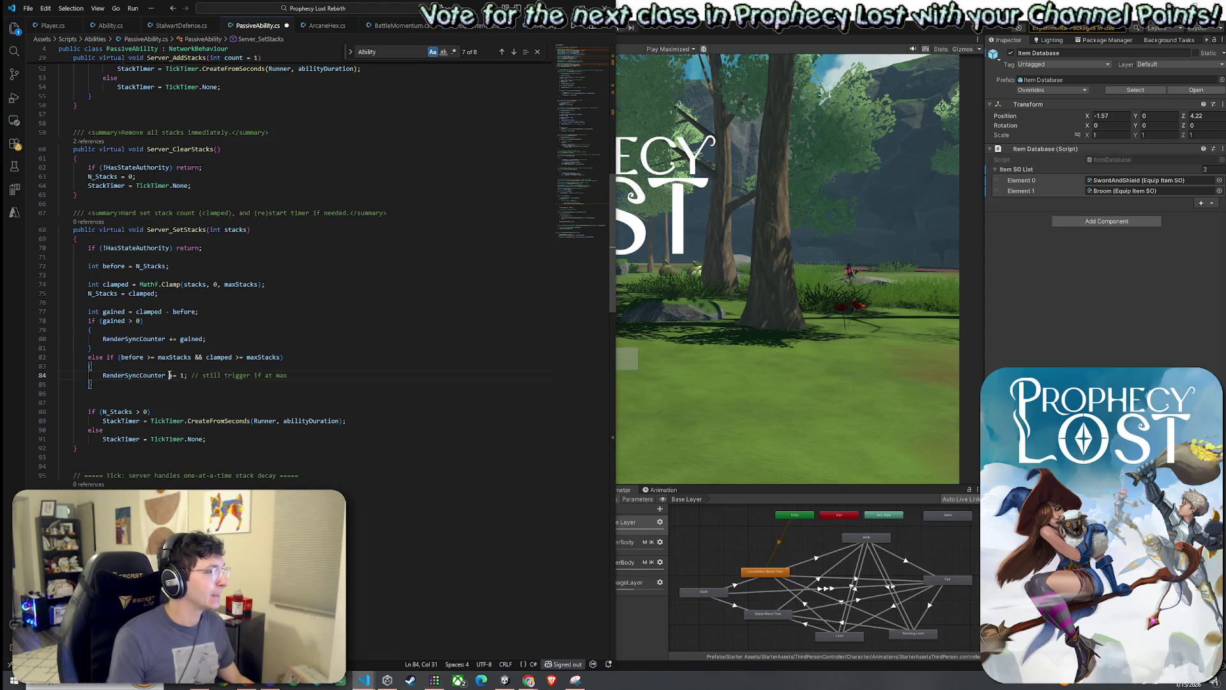
type("+")
left_click(174, 377)
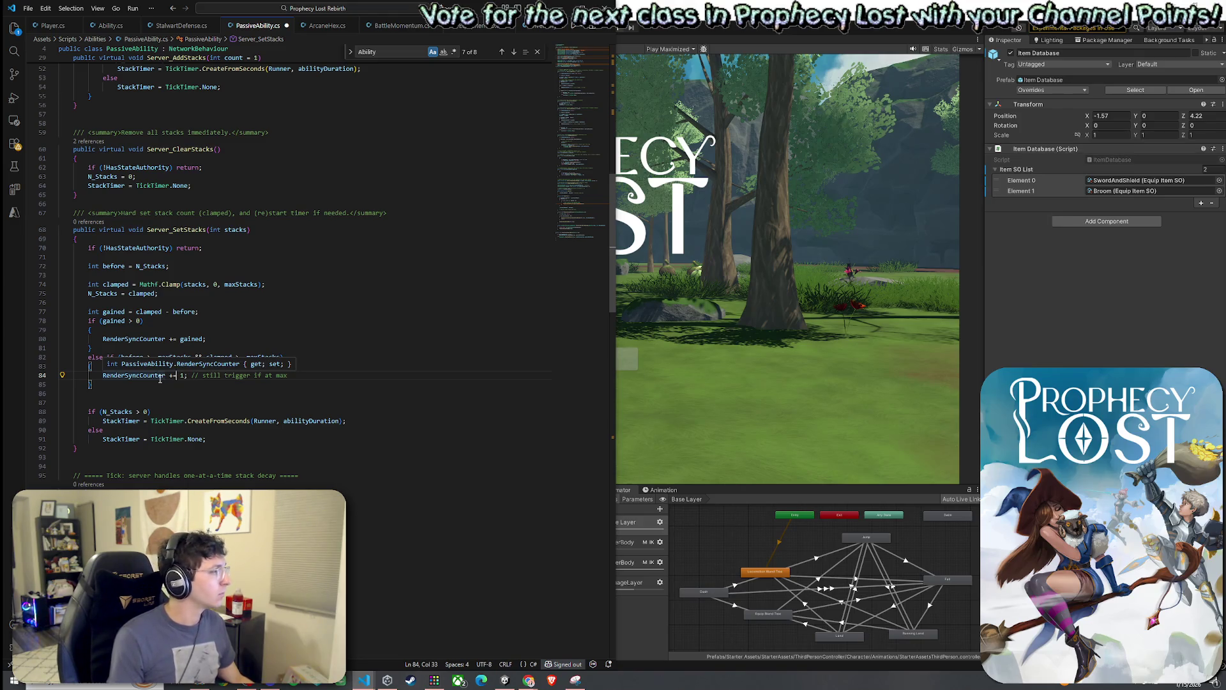
Remove the extra blank line above the StackTimer N_Stacks > 0 timer check.
left_click(149, 412)
left_click(126, 421)
left_click(180, 421)
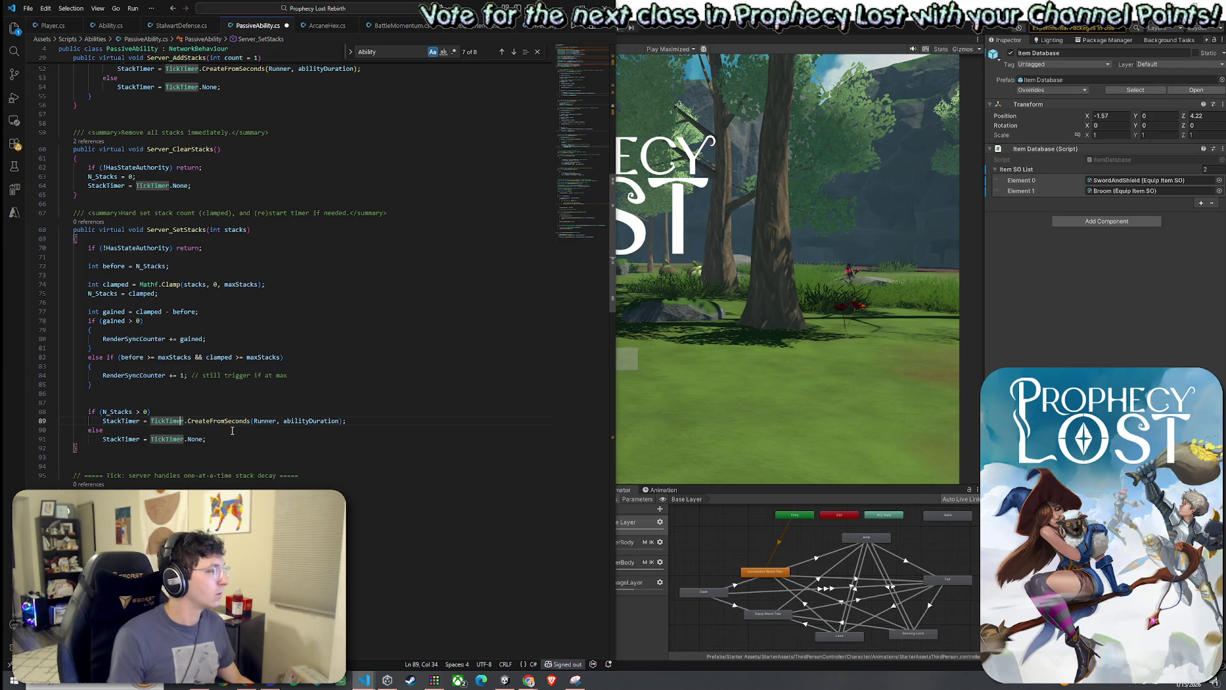
left_click(167, 414)
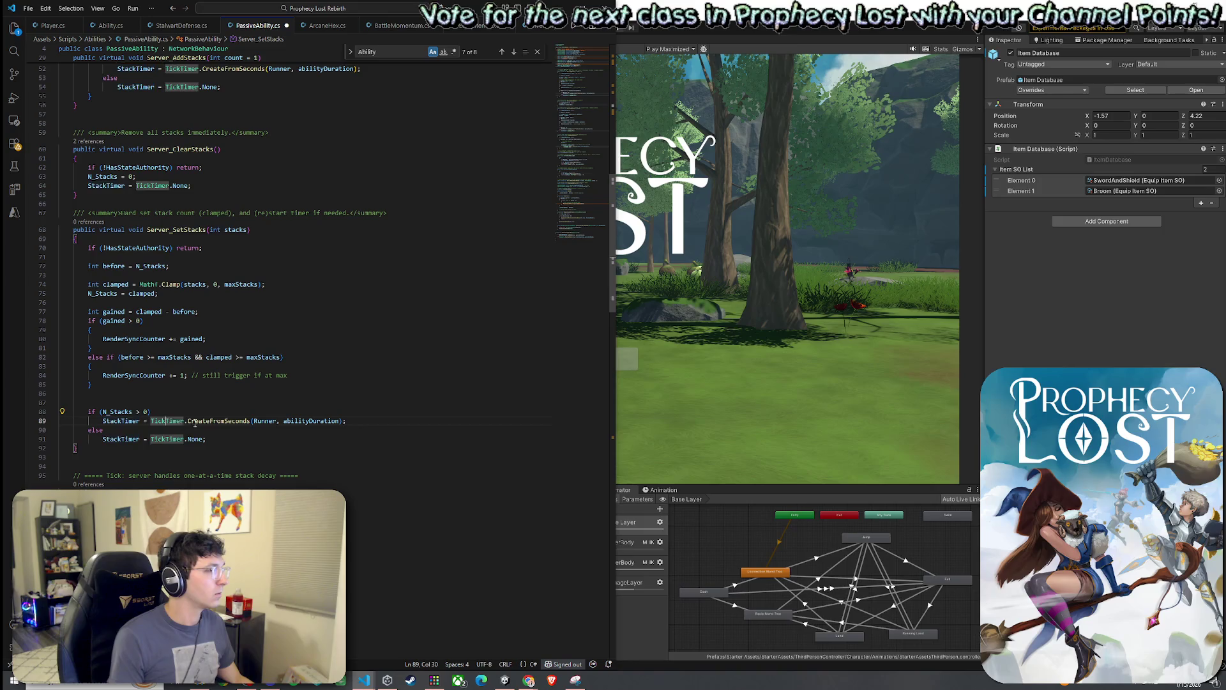
left_click(264, 433)
left_click(216, 404)
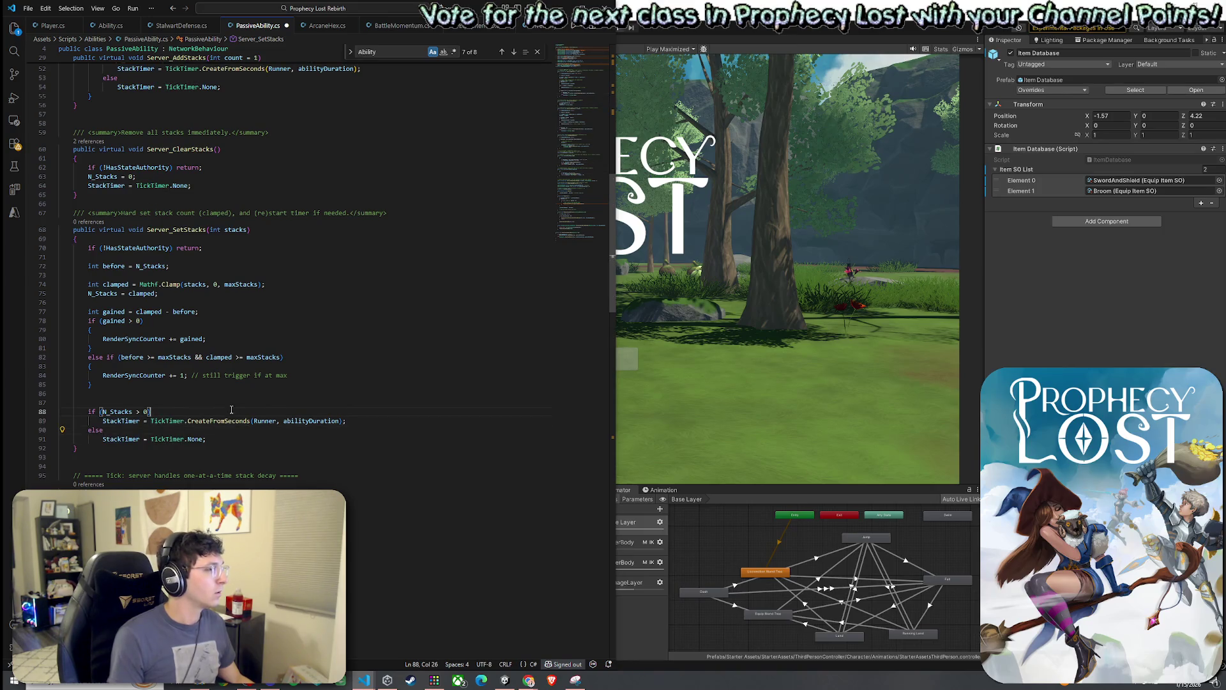
key("BackSpace")
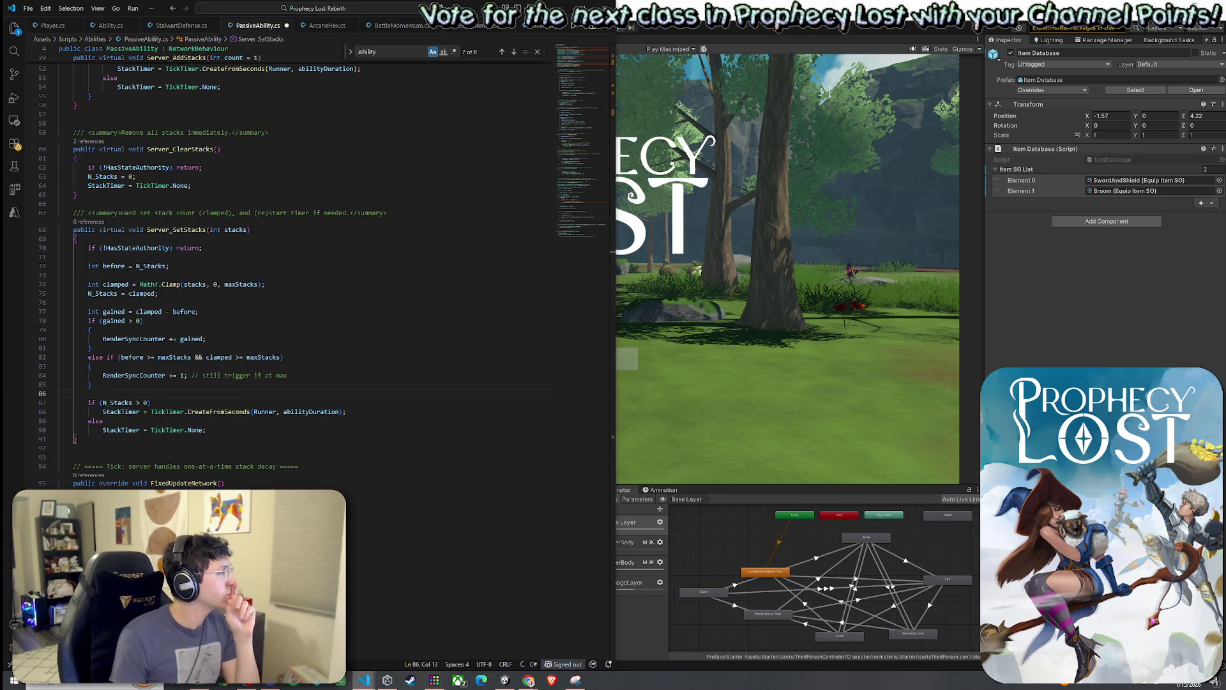
scroll(271, 319, "down", 20)
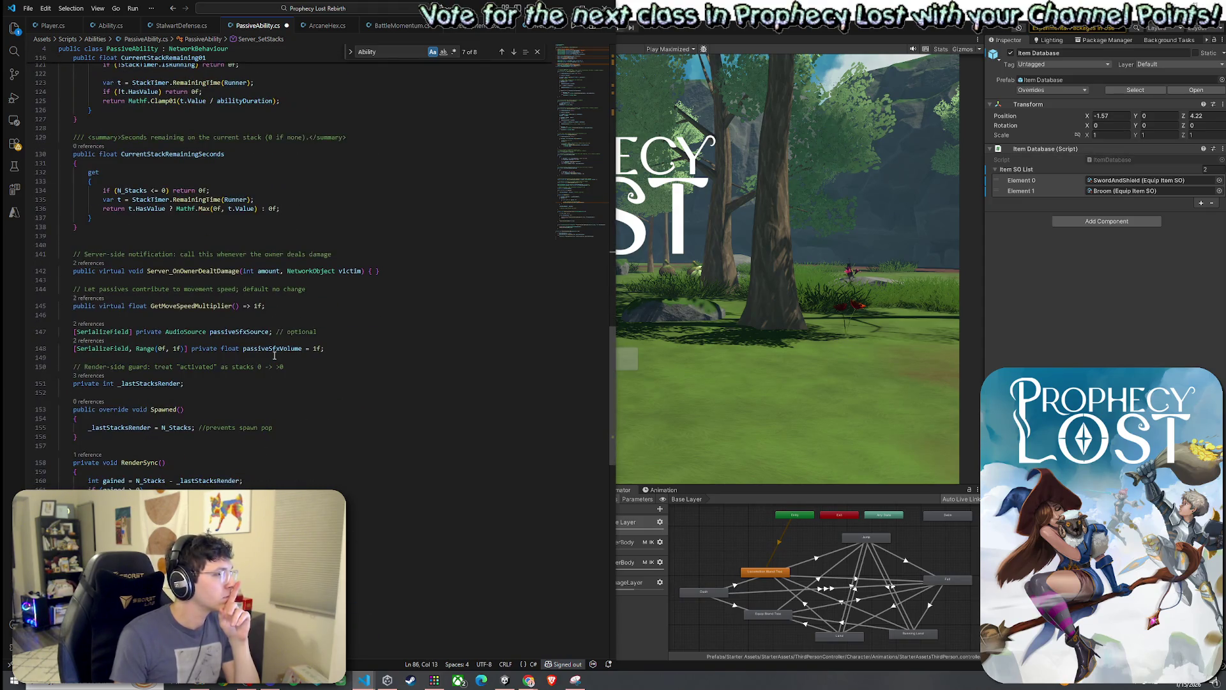
scroll(275, 355, "down", 9)
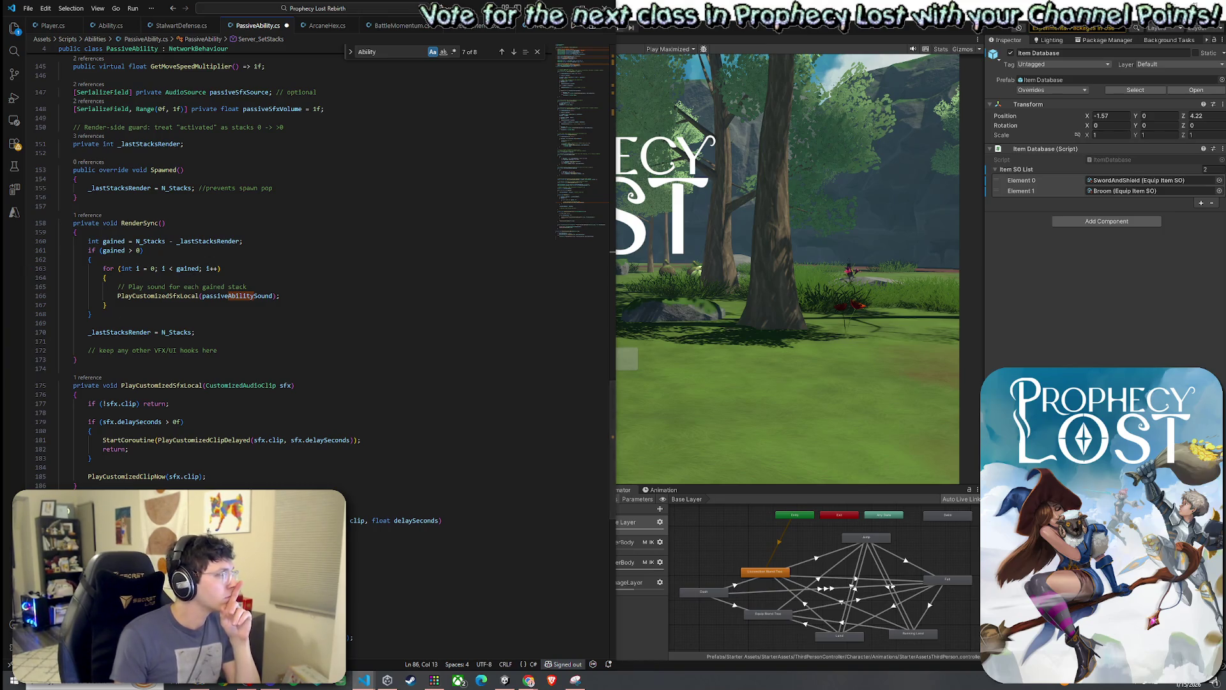
left_click(118, 241)
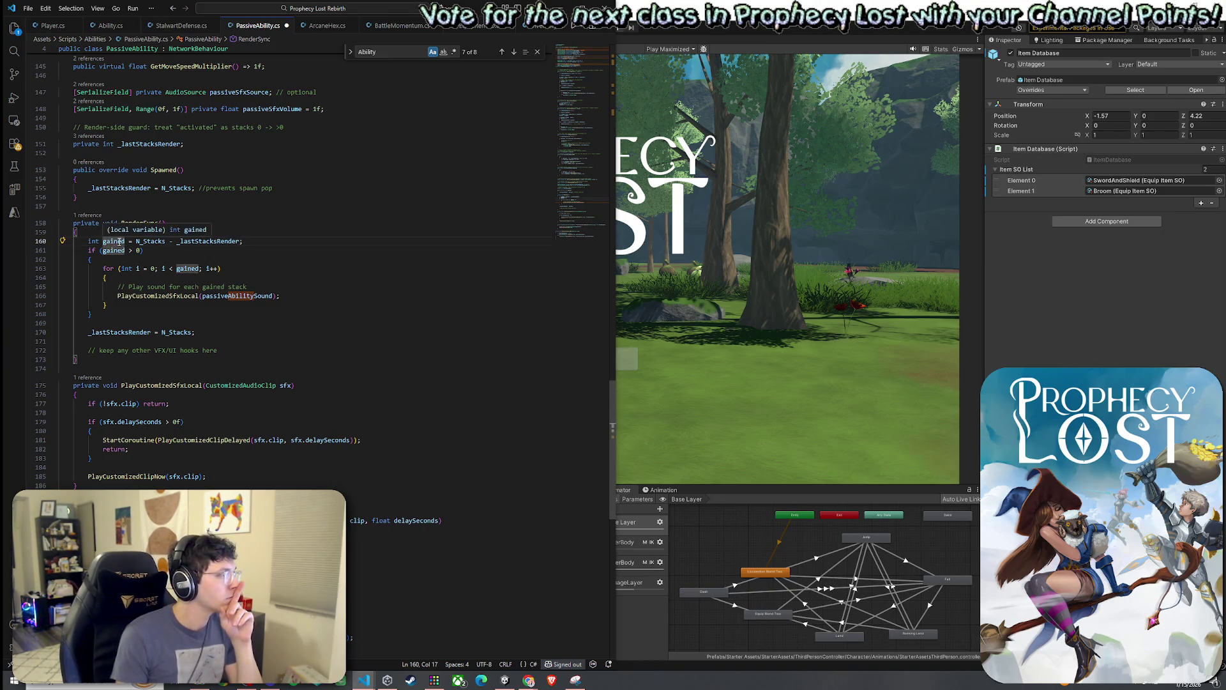
left_click(217, 243)
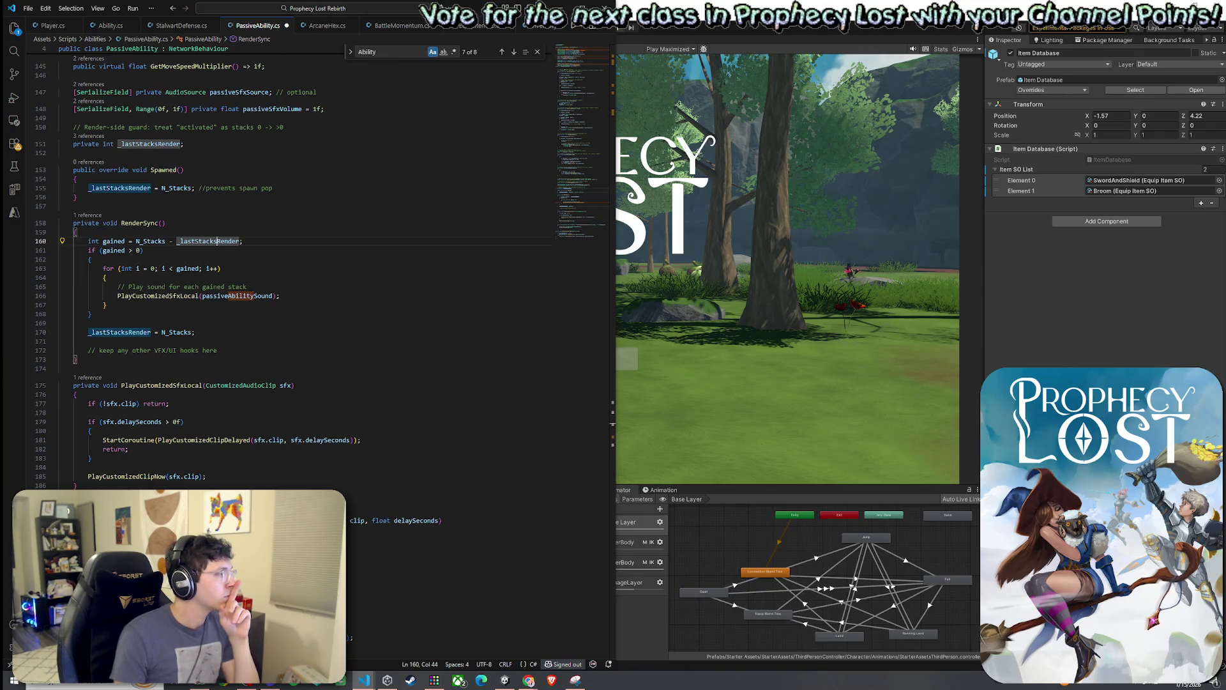
key("alt+Tab")
left_click(170, 188)
key("alt+Tab")
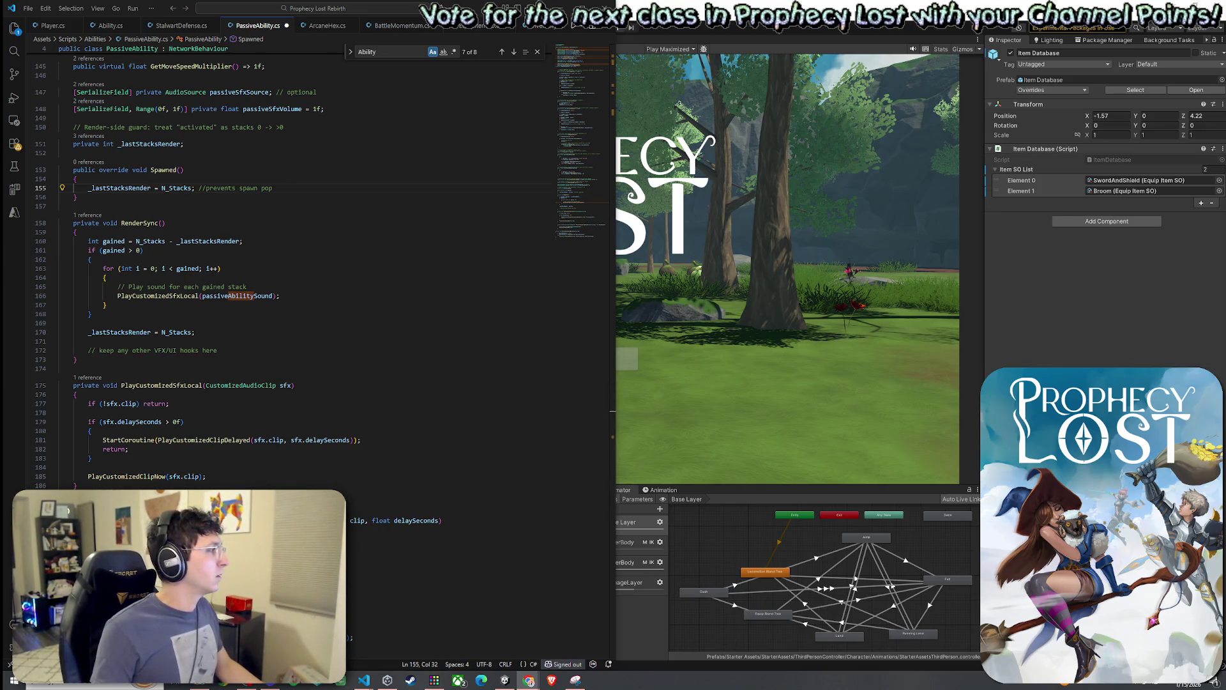
Locate the _lastStacksRender field declaration and its reset on spawn.
scroll(176, 350, "up", 2)
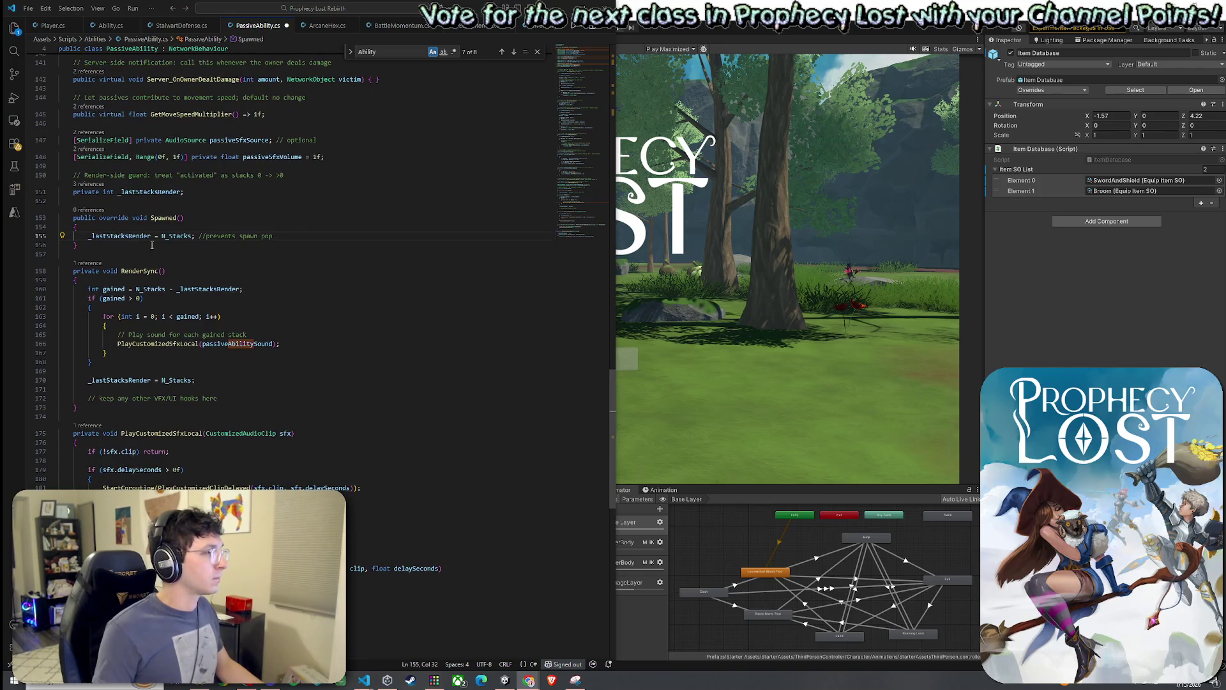
left_click(125, 236)
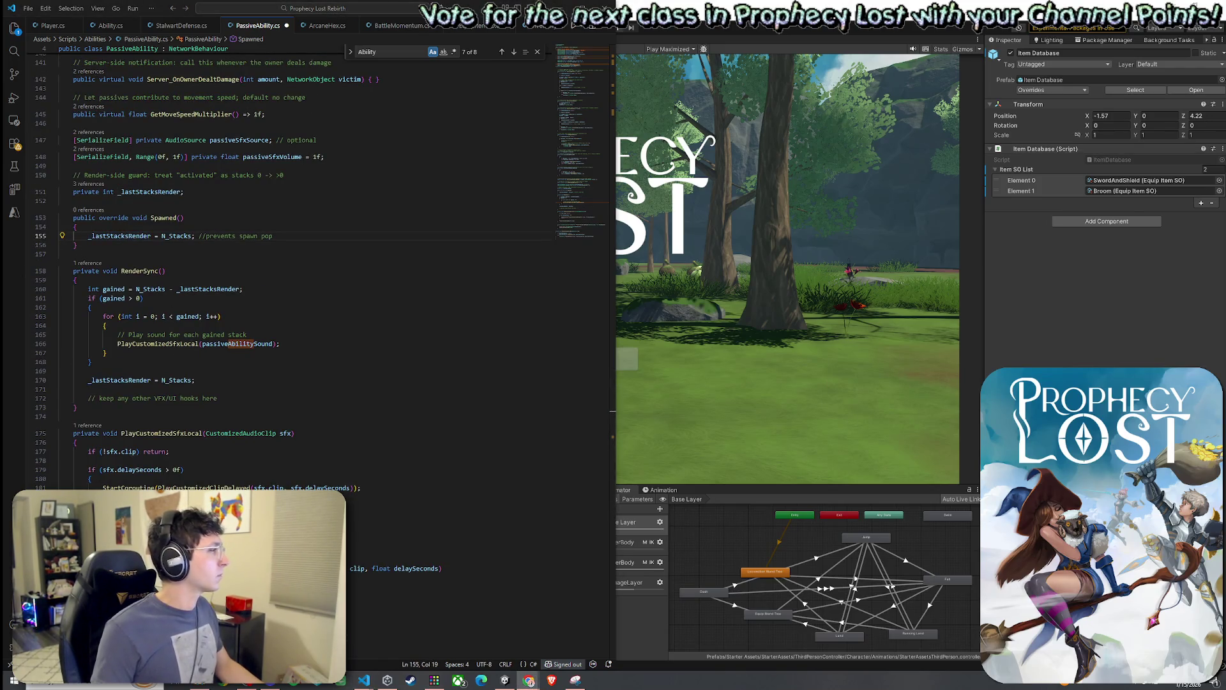
left_click(151, 191)
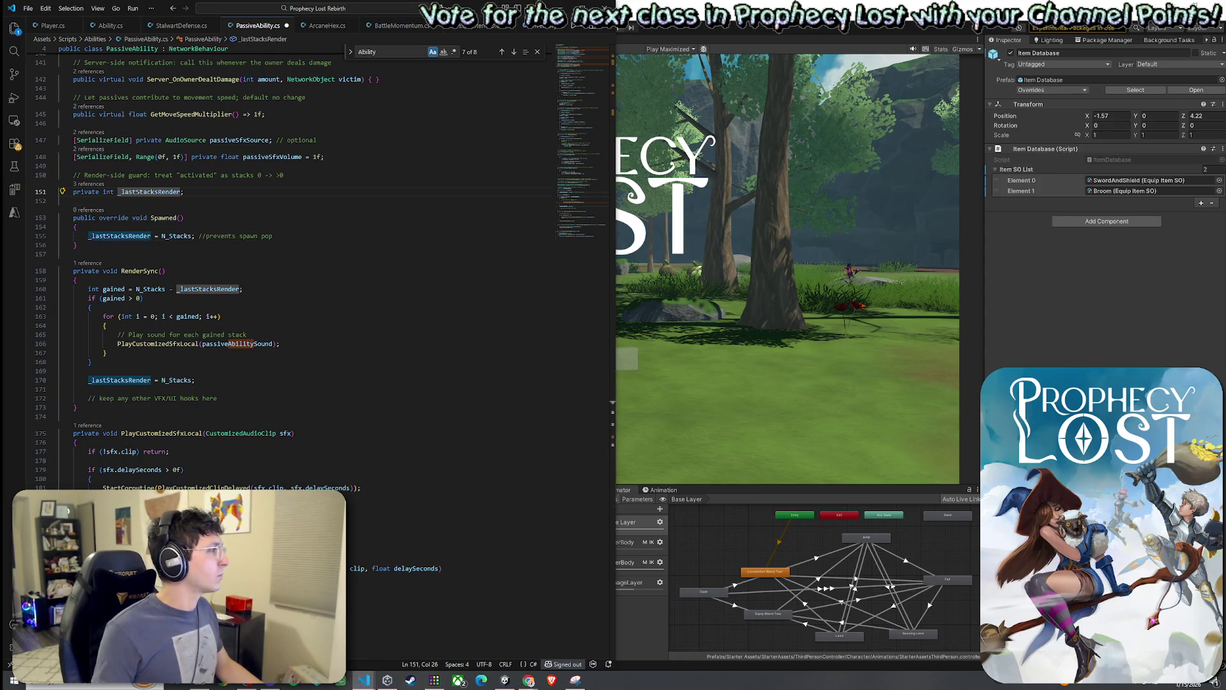
scroll(293, 266, "up", 1)
left_click(240, 180)
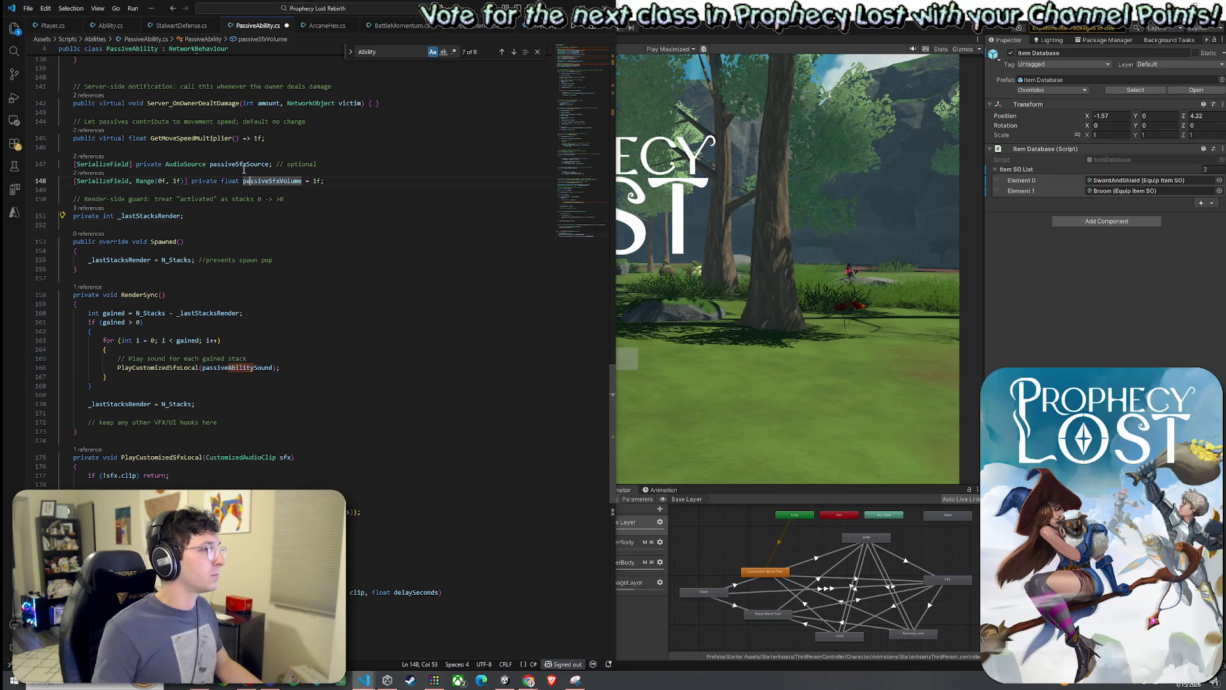
left_click(150, 218)
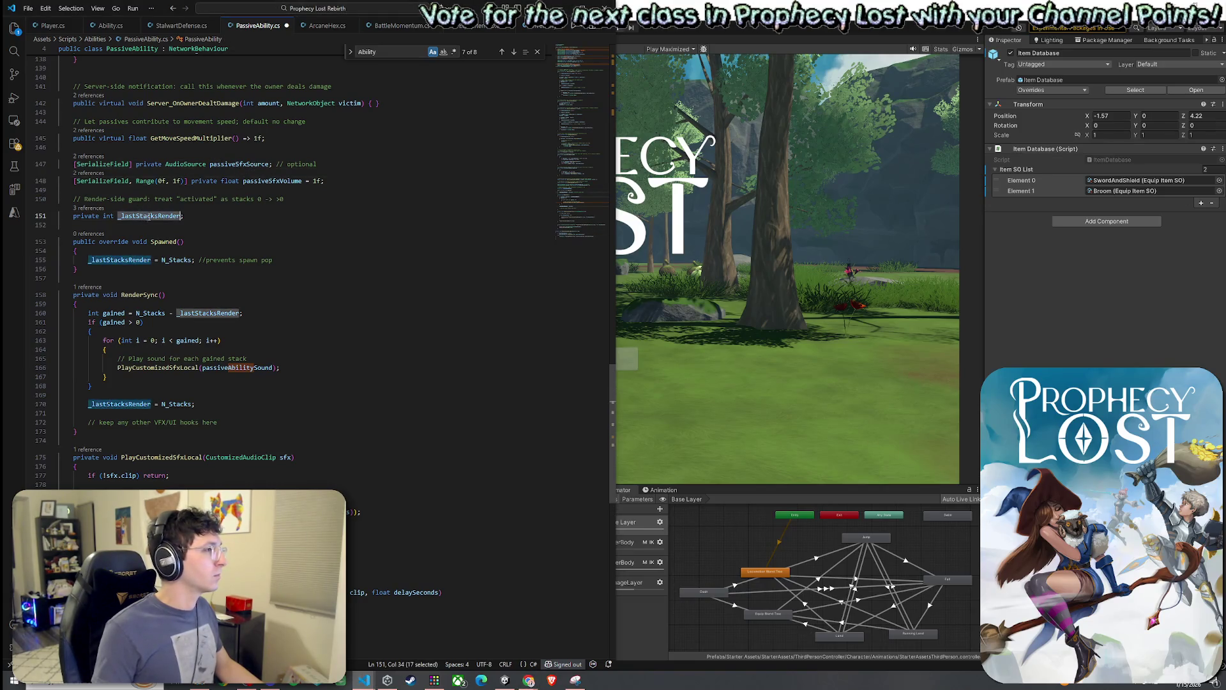
Declare private int _lastRenderSyncCounter; on a new line below _lastStacksRender.
left_click(221, 217)
key("Return")
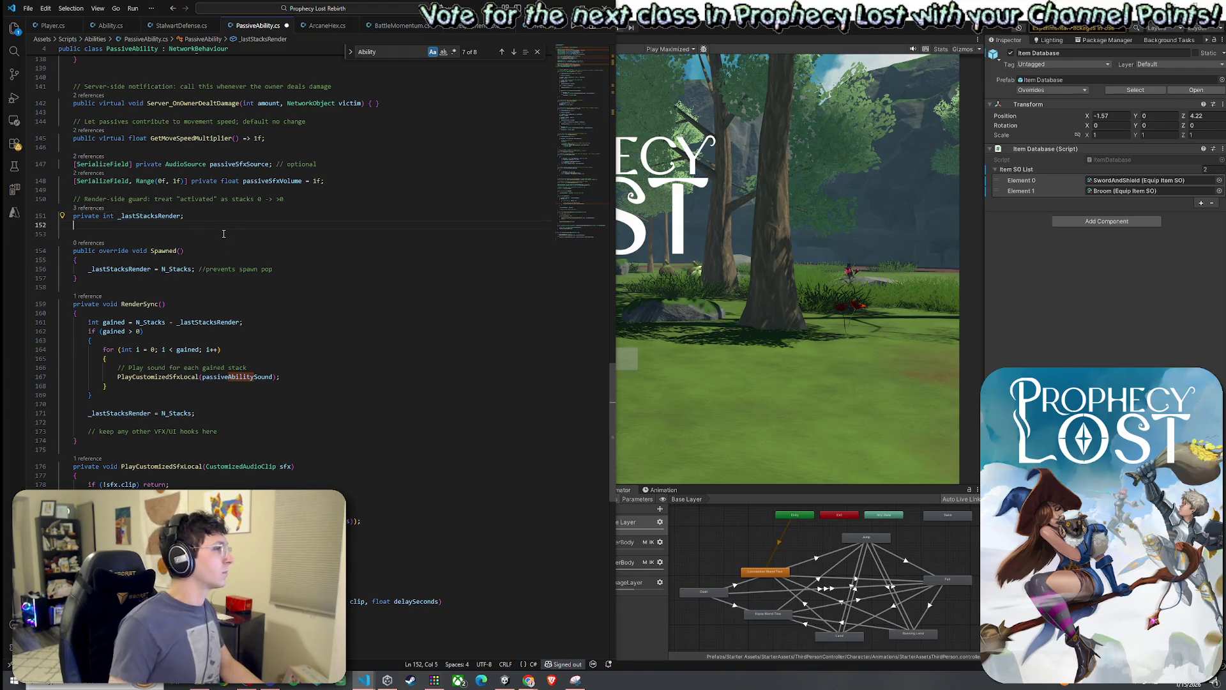
type("o")
key("BackSpace")
type("private in")
key("BackSpace")
type("t")
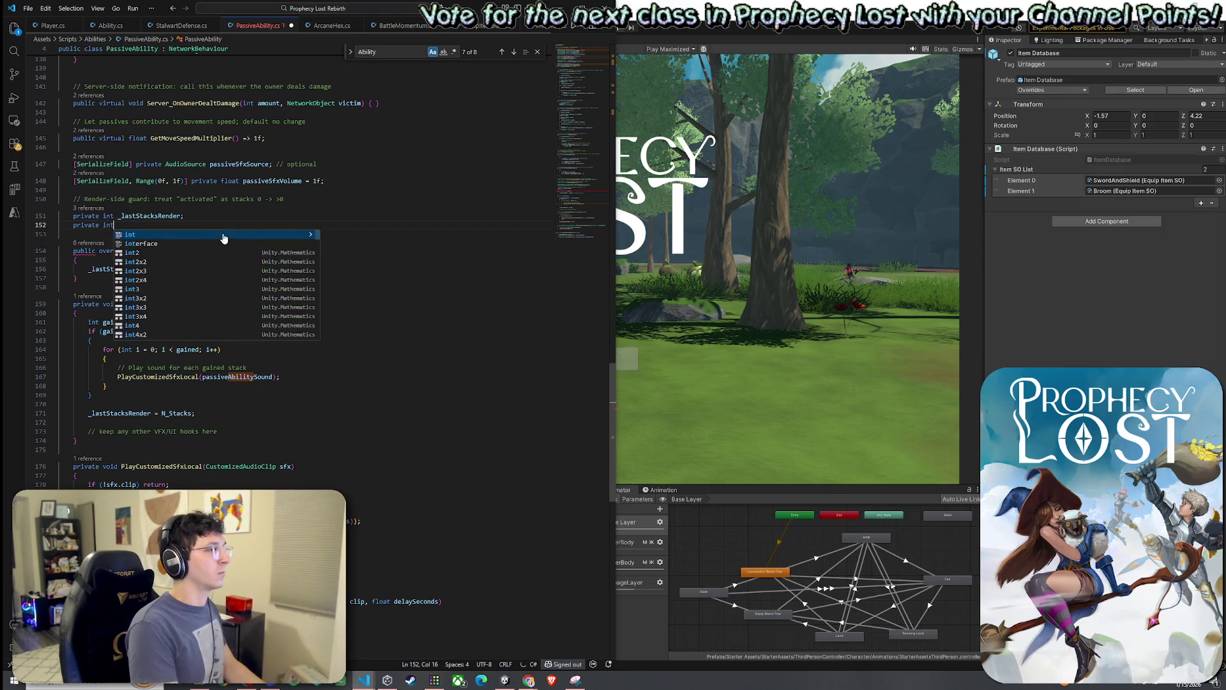
type(" _last ")
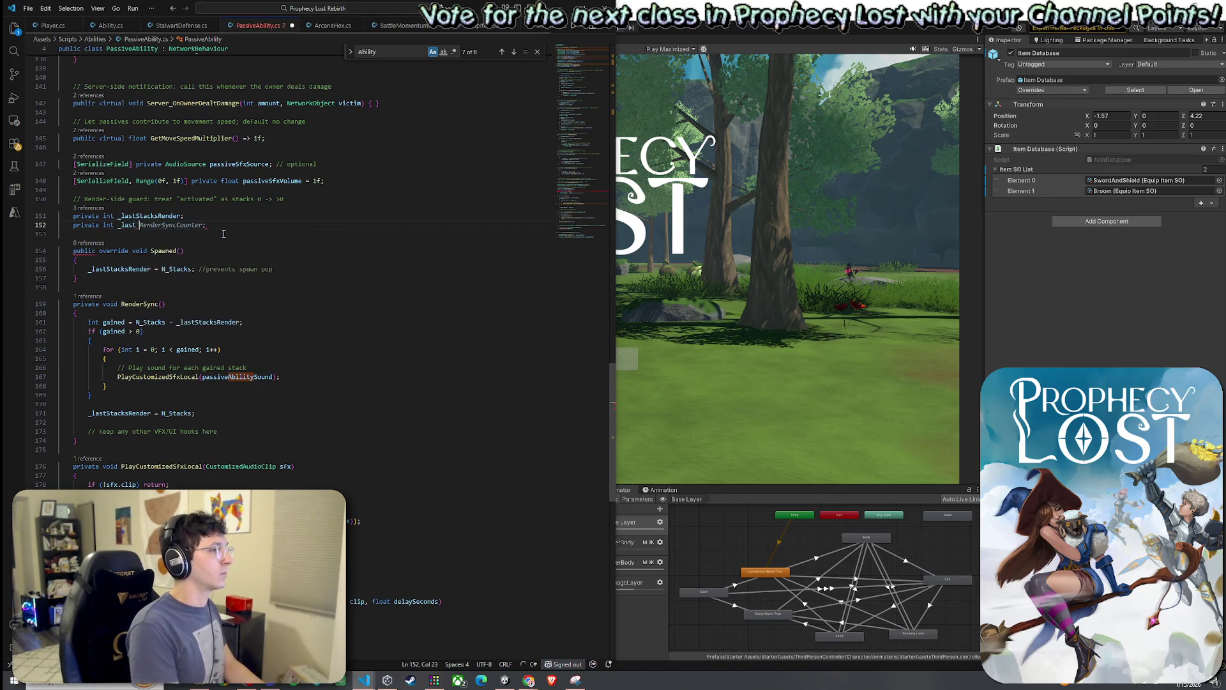
type("enderSyncCounter;")
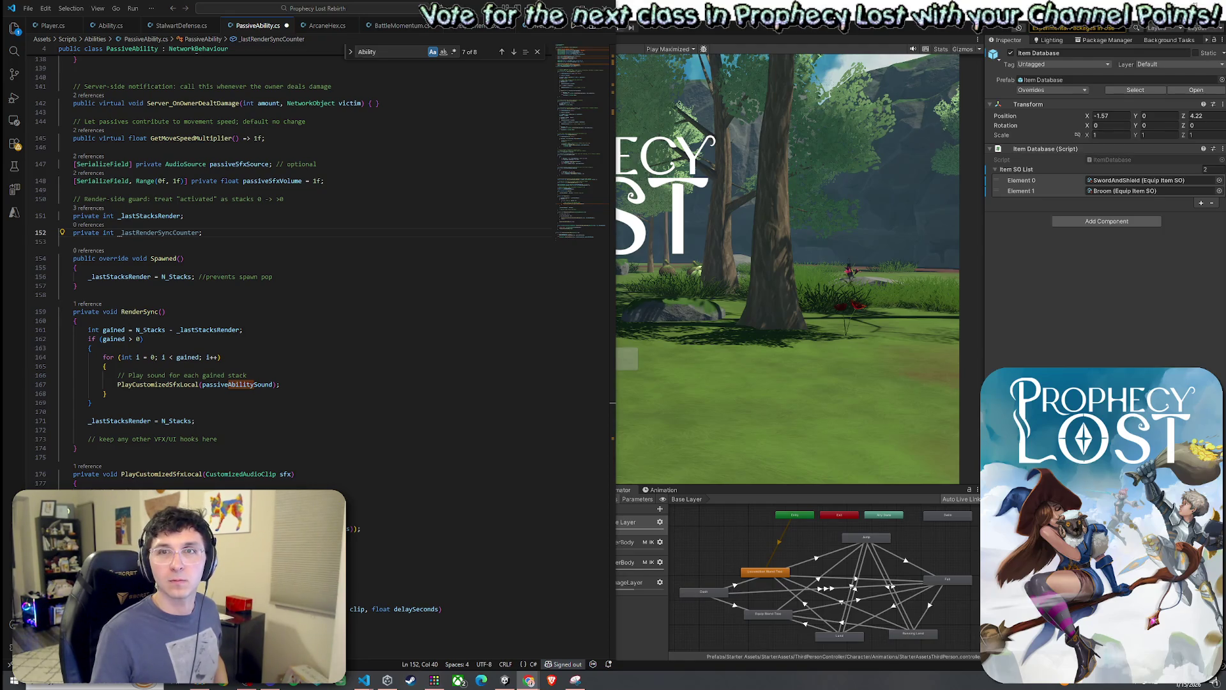
key("alt+Tab")
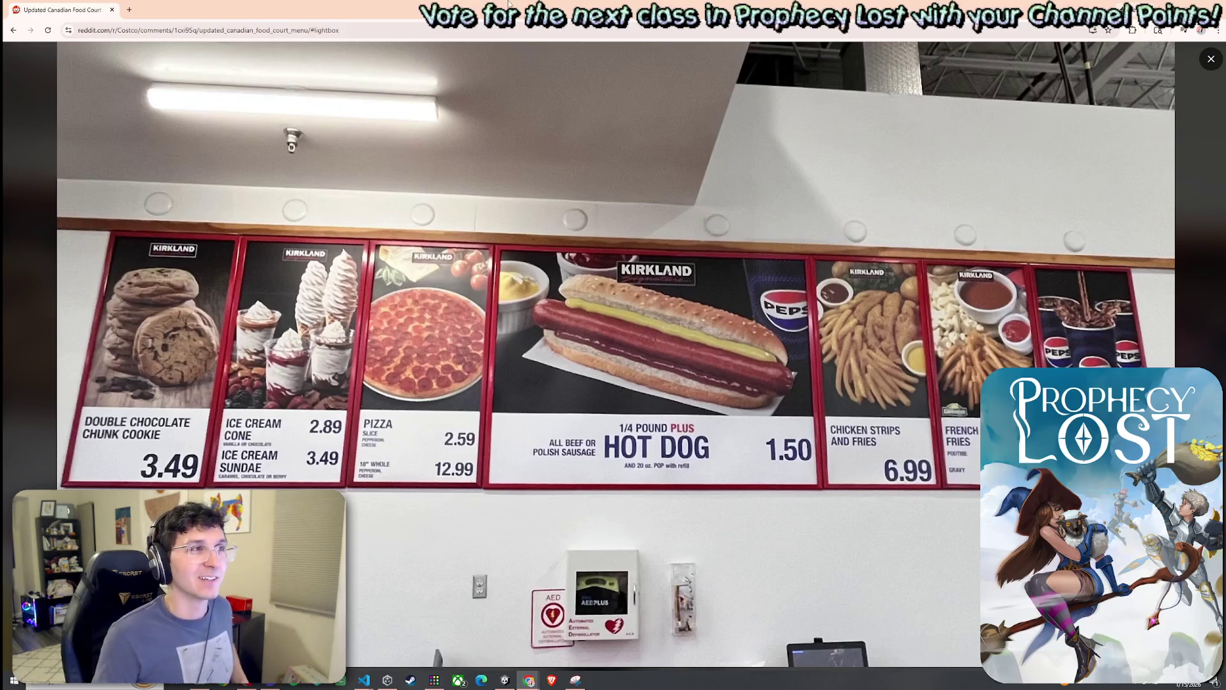
Minimize the Reddit food court photo window to get back to the code.
key("super+Down")
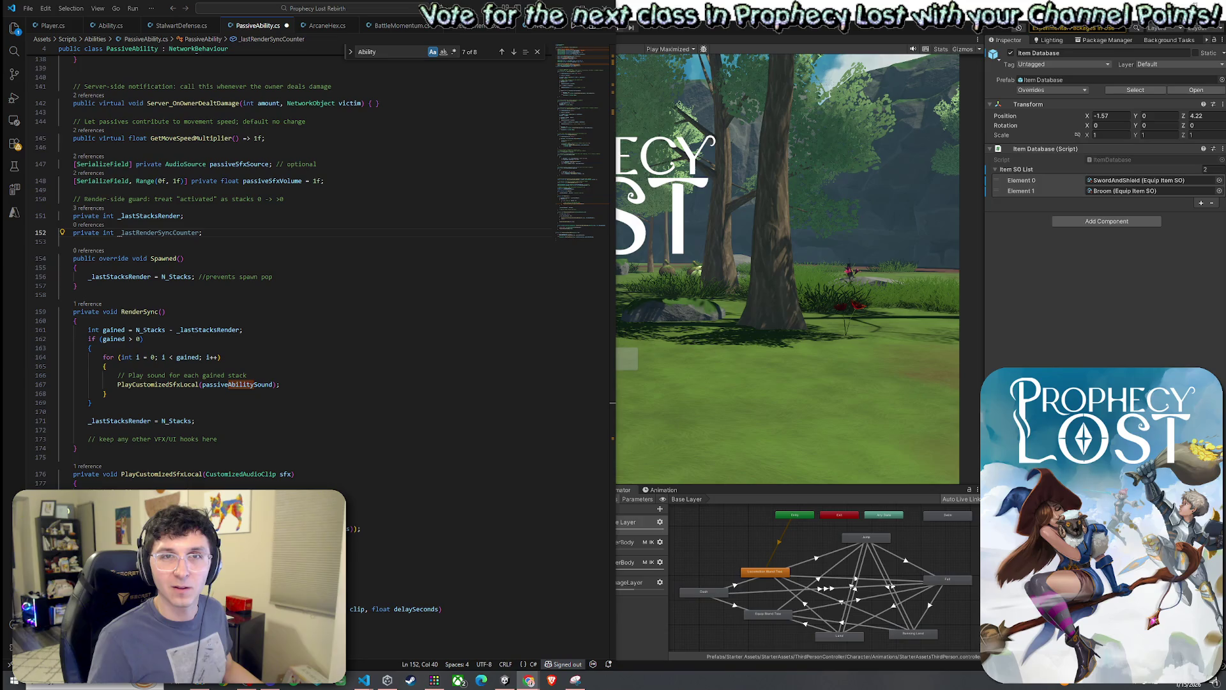
View the Reddit photo of the Japanese Costco food court menu, then return to VS Code.
key("alt+Tab")
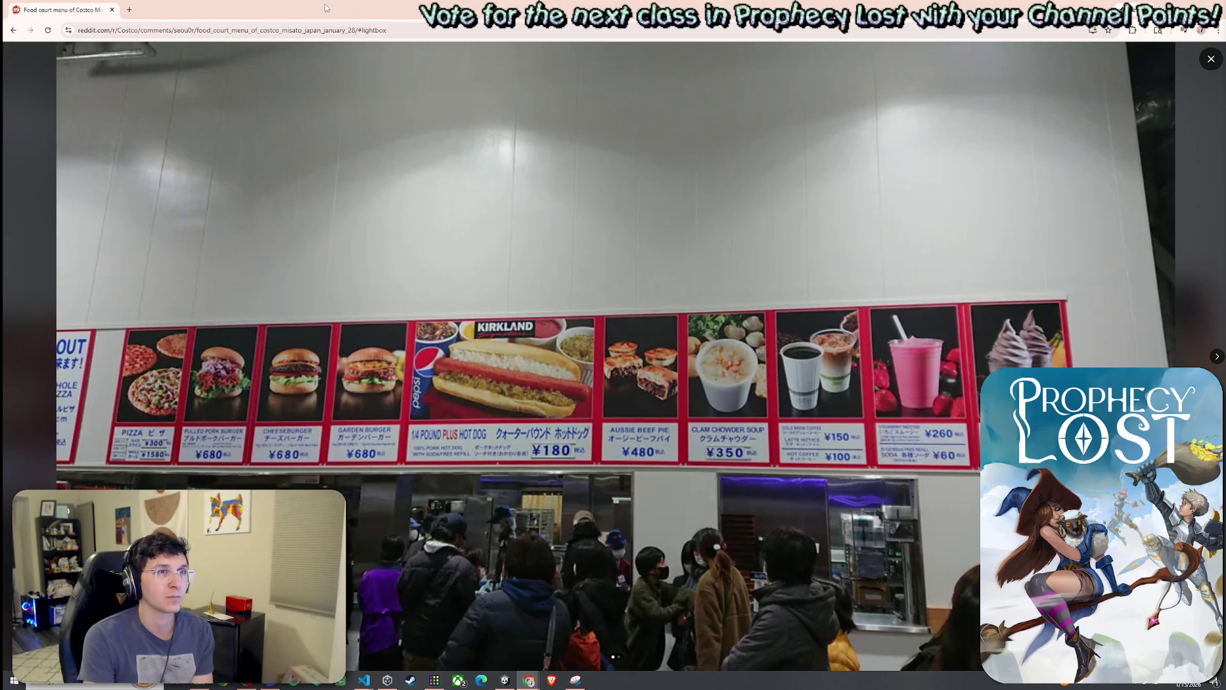
key("alt+Tab")
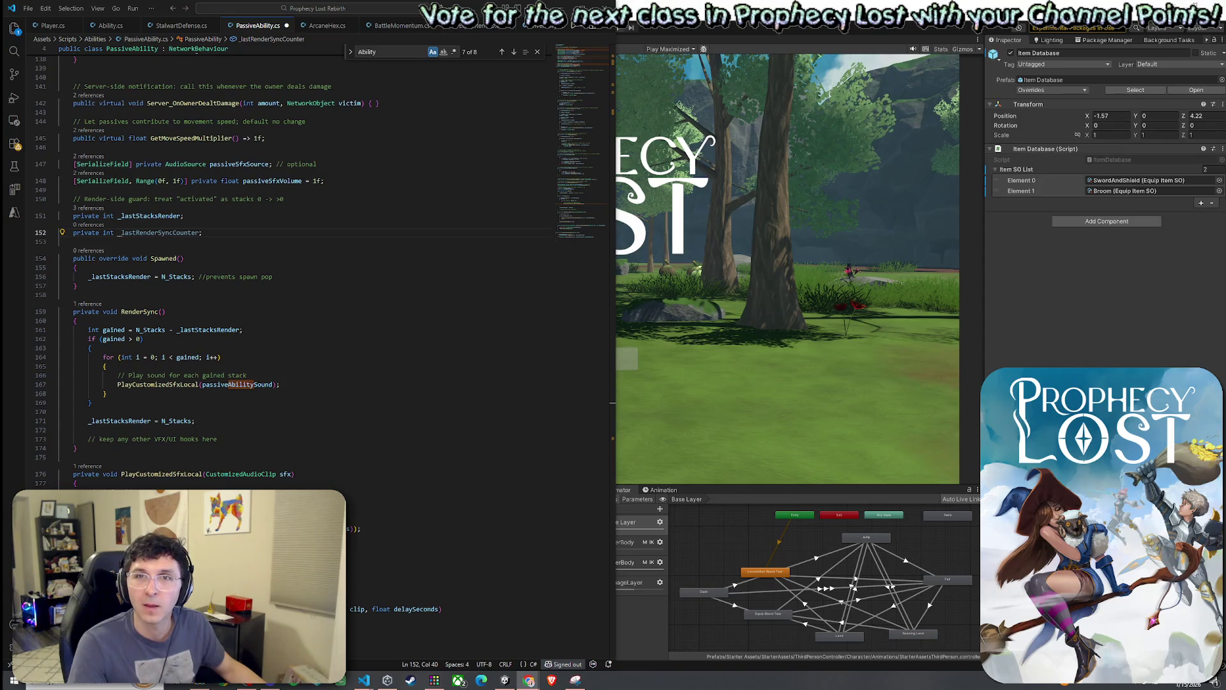
View the Reddit Costco food court menu photo, then return to the code editor.
key("alt+Tab")
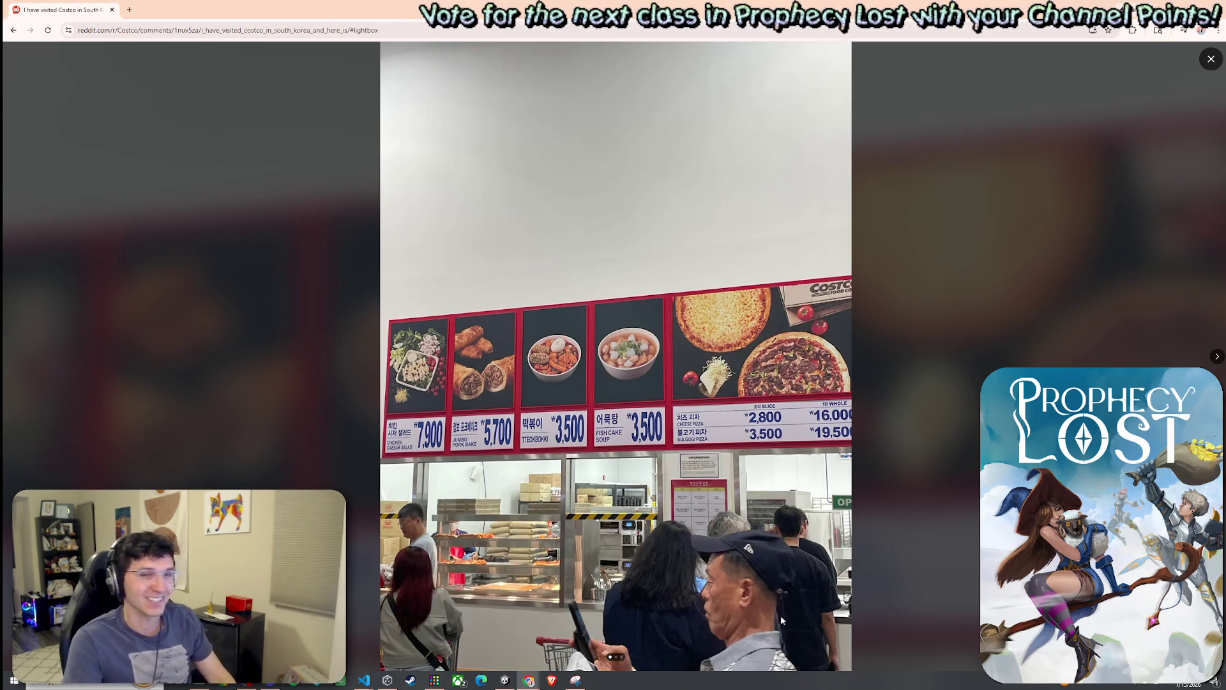
key("alt+Tab")
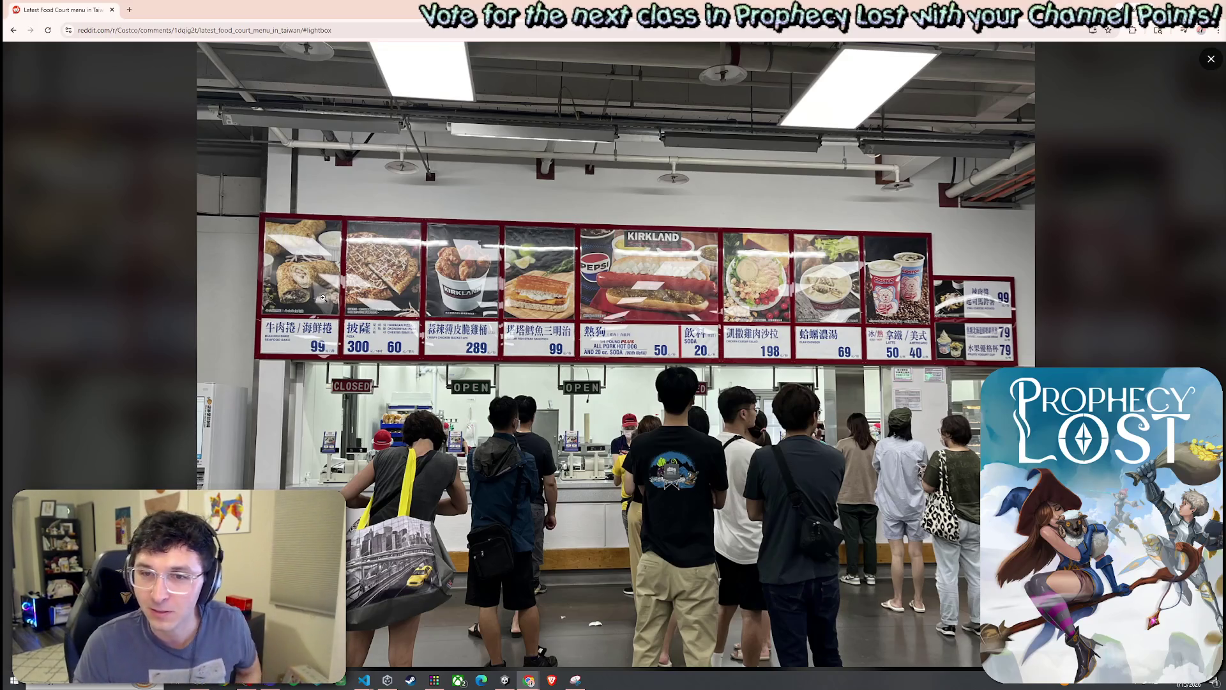
Zoom into and pan across the Taiwan Costco menu photo, zoom out, then return to VS Code.
left_click(313, 307)
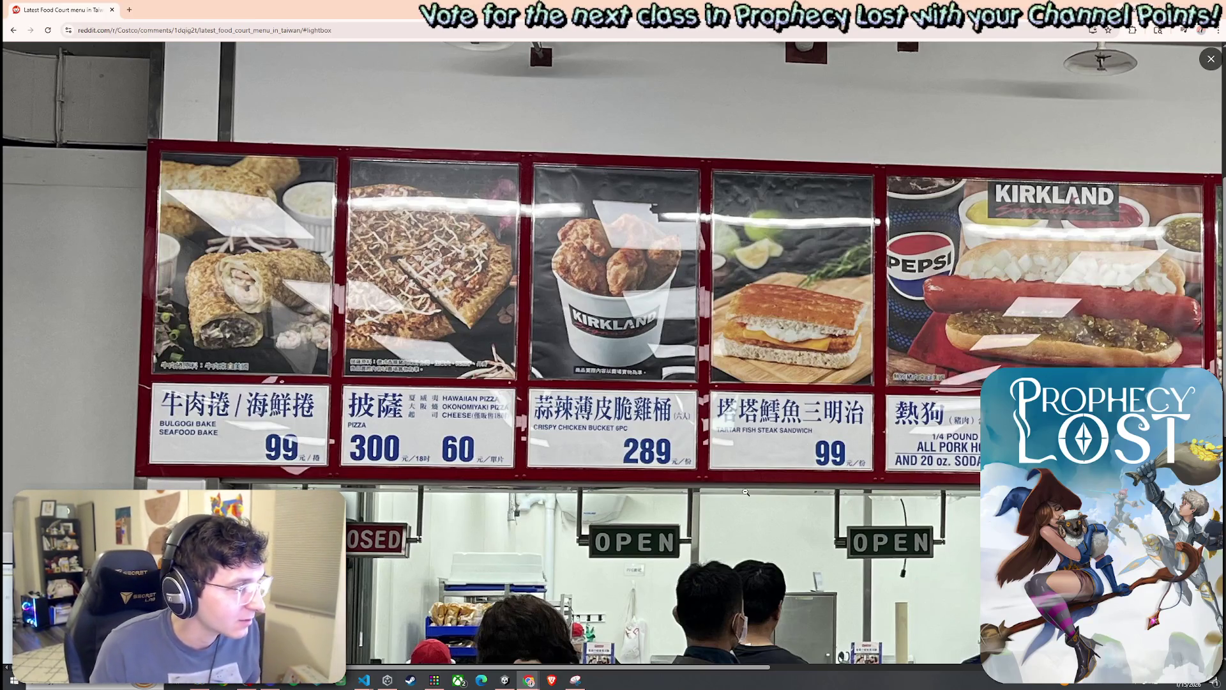
scroll(669, 672, "right", 5)
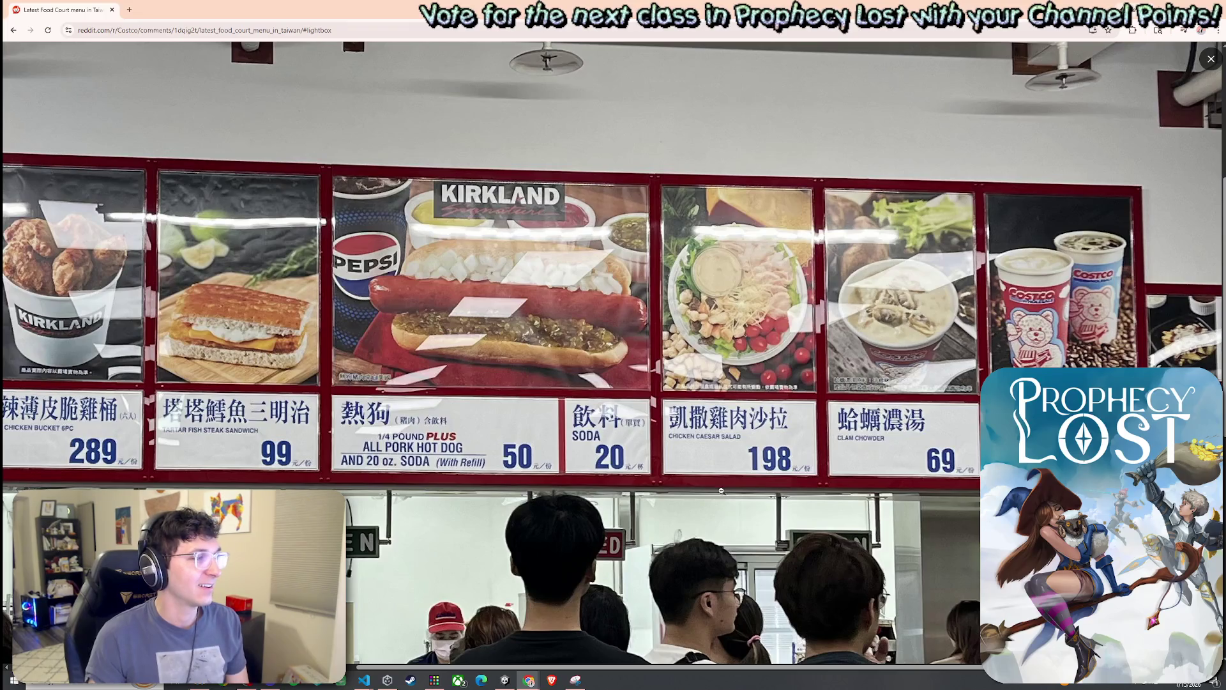
left_click(747, 470)
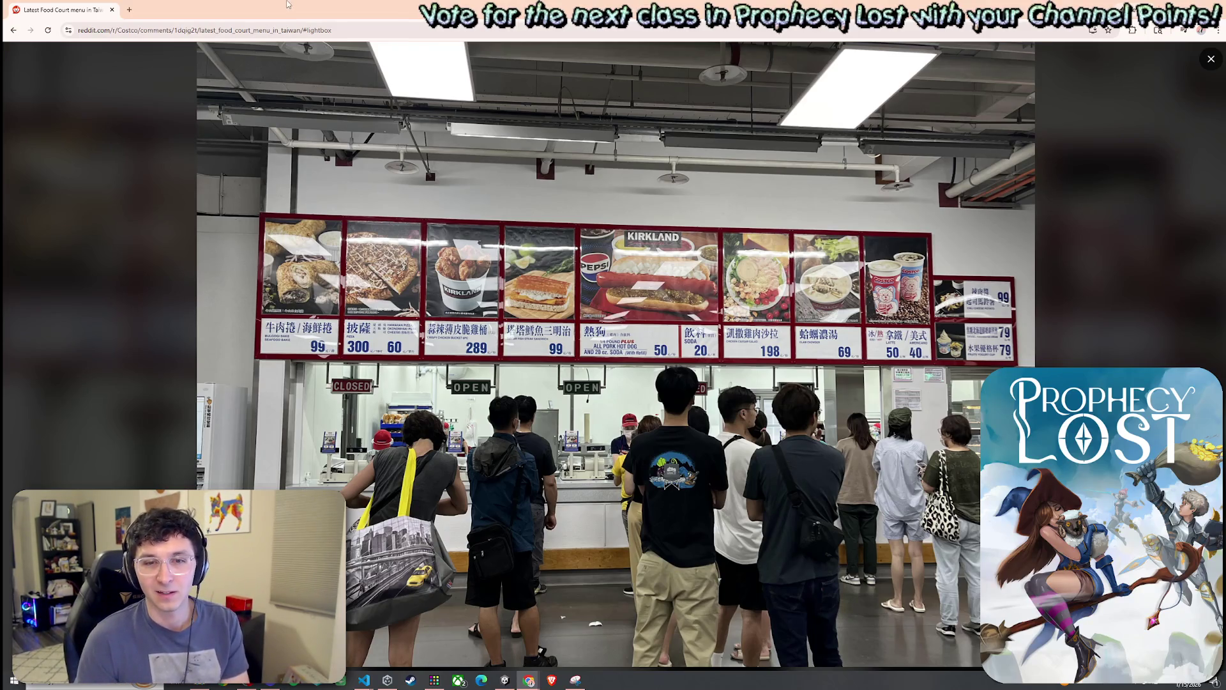
key("alt+Tab")
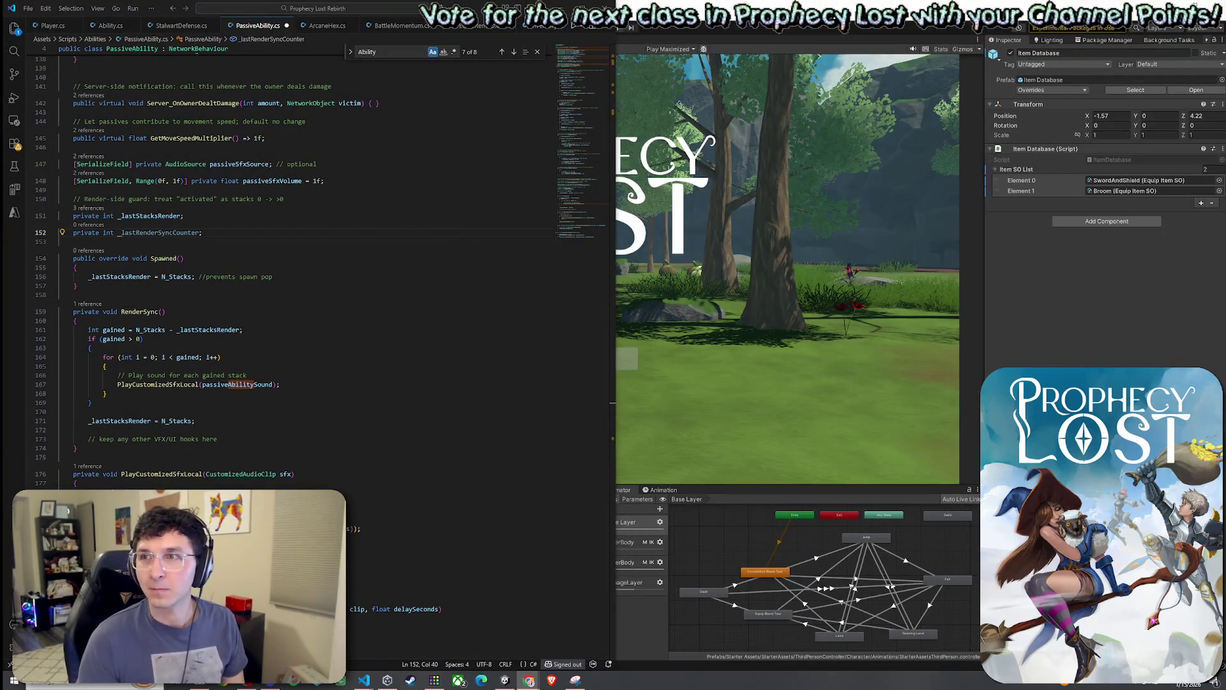
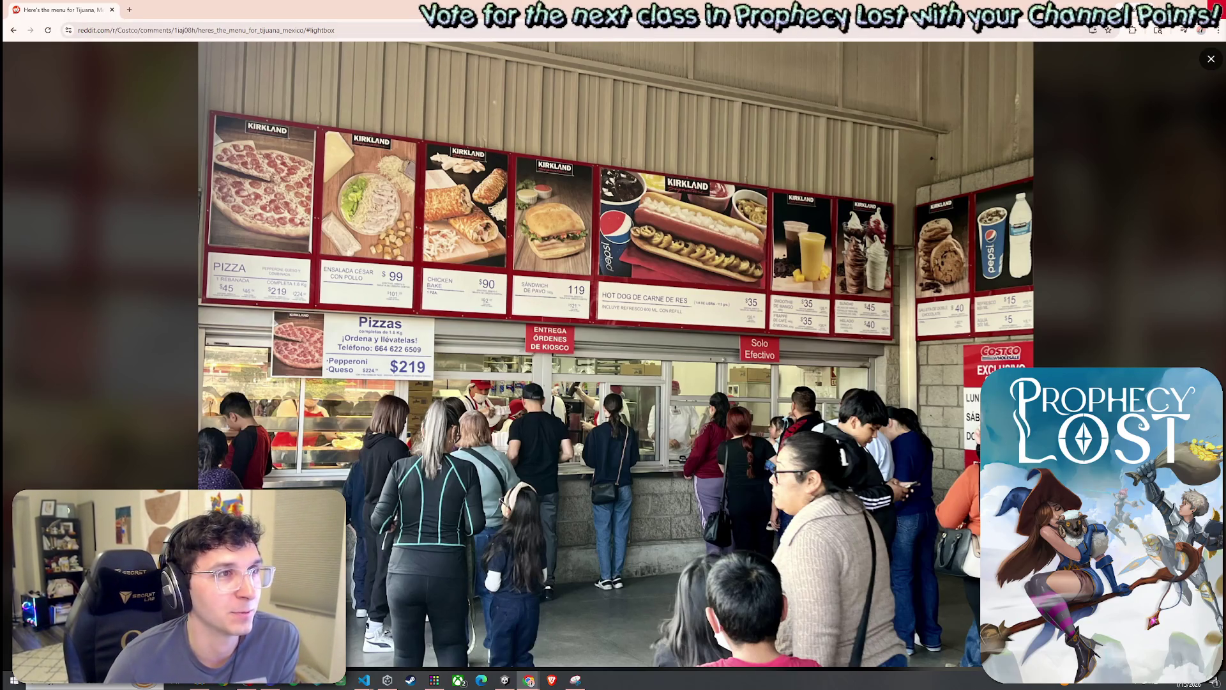
Switch from Chrome back to VS Code and place the cursor on the spawn-pop line in Spawned.
key("alt+Tab")
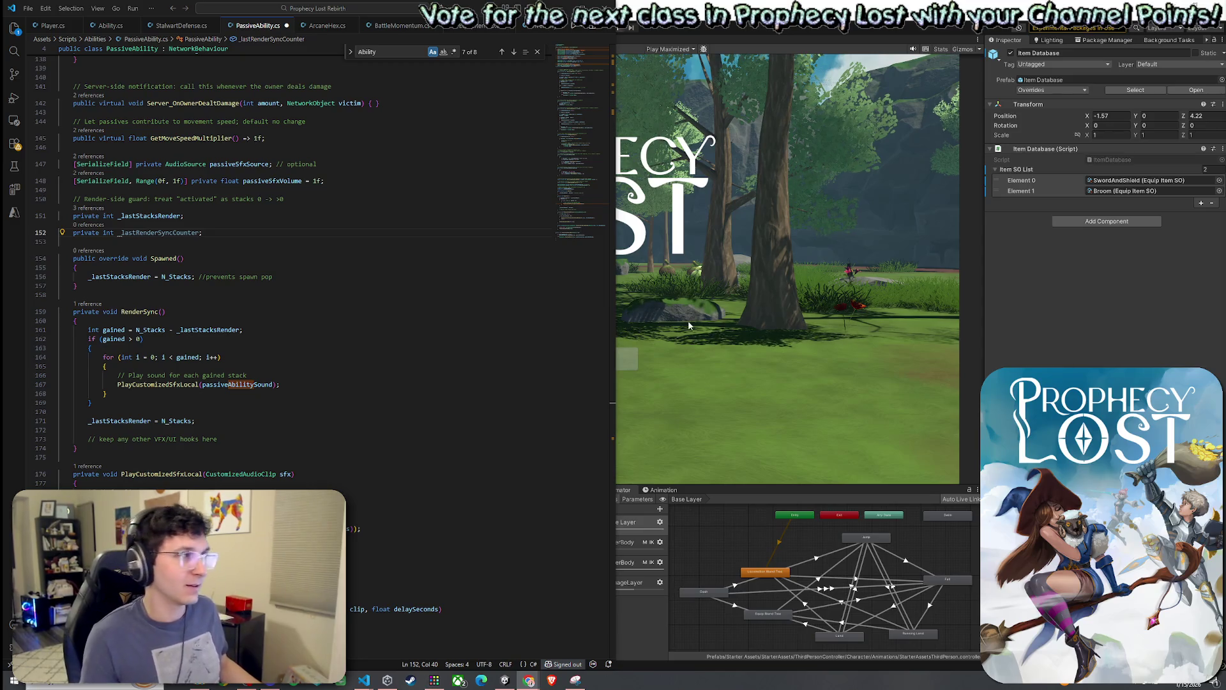
left_click(342, 275)
Save PassiveAbility.cs with Spawned setting _lastStacksRender = N_Stacks.
left_click(29, 9)
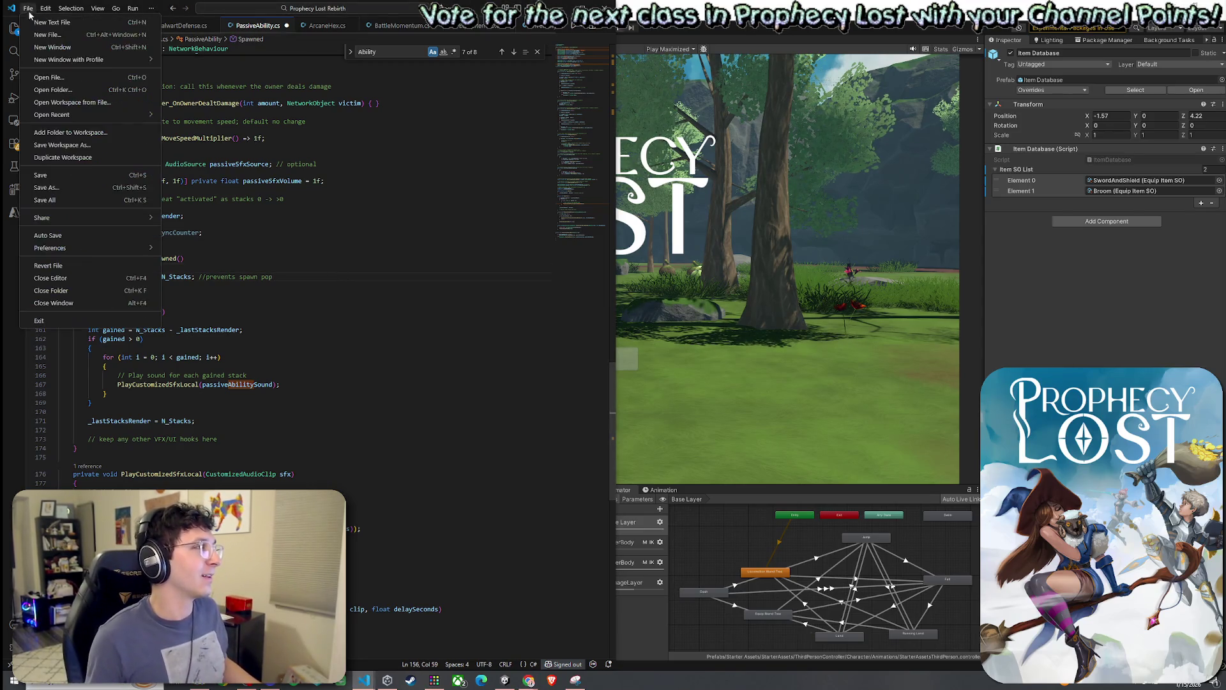
left_click(58, 180)
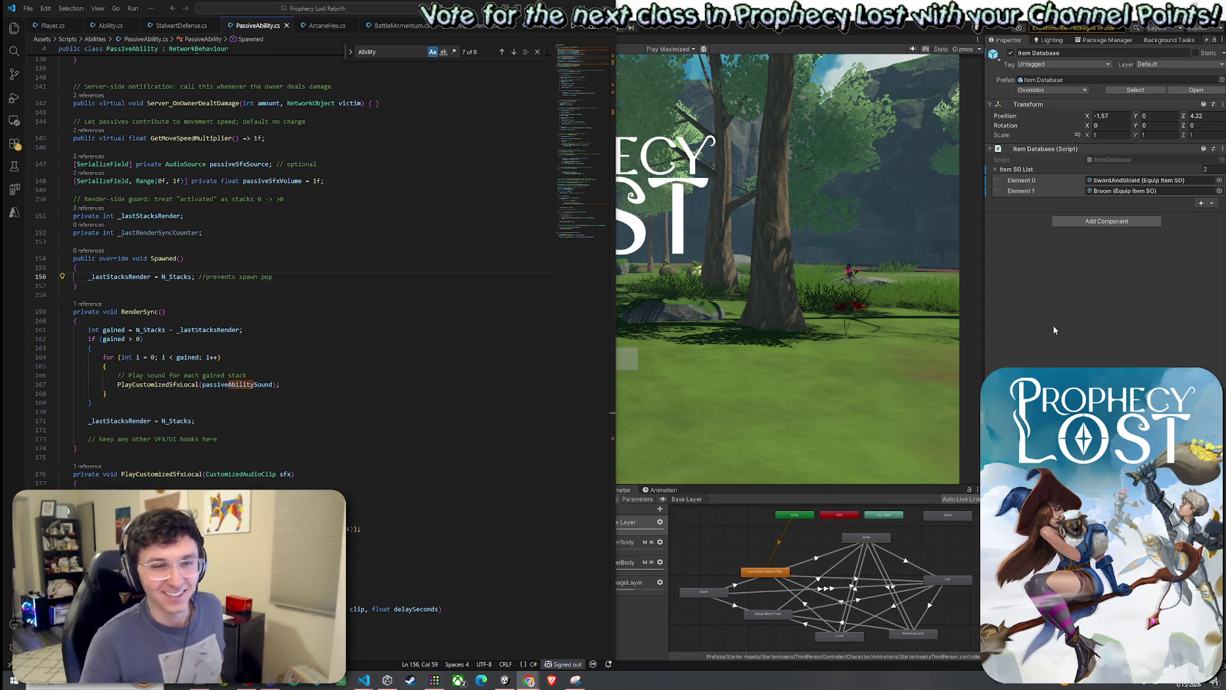
left_click(332, 384)
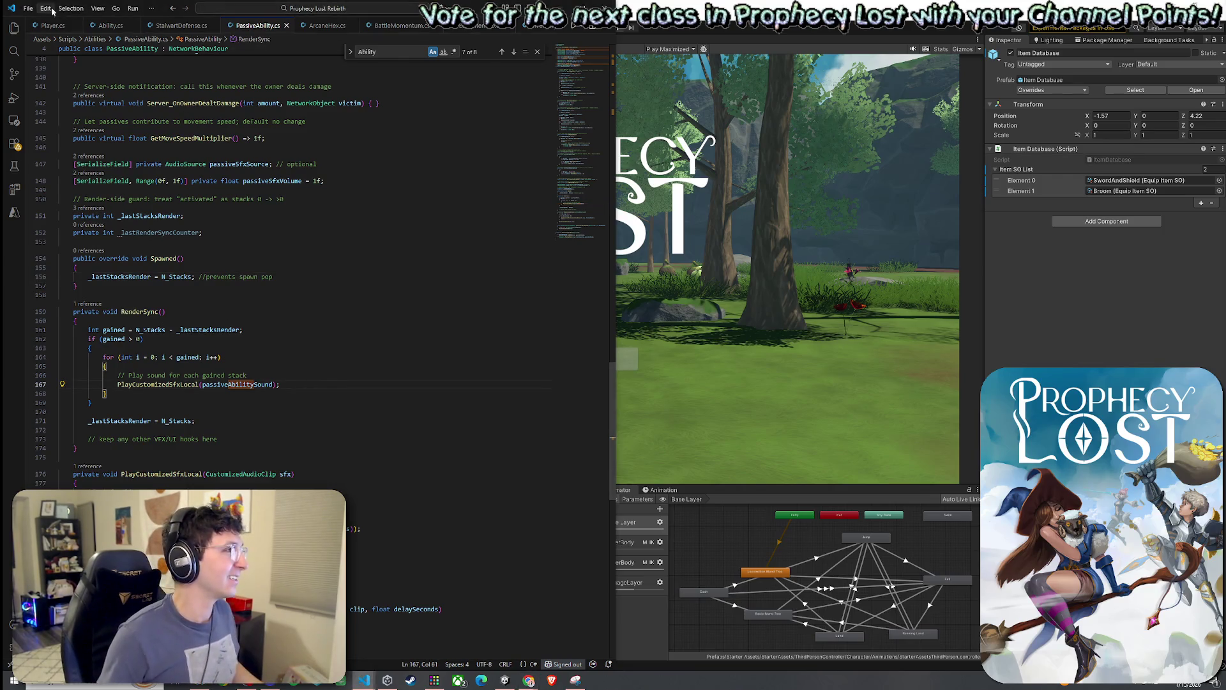
left_click(28, 8)
left_click(64, 174)
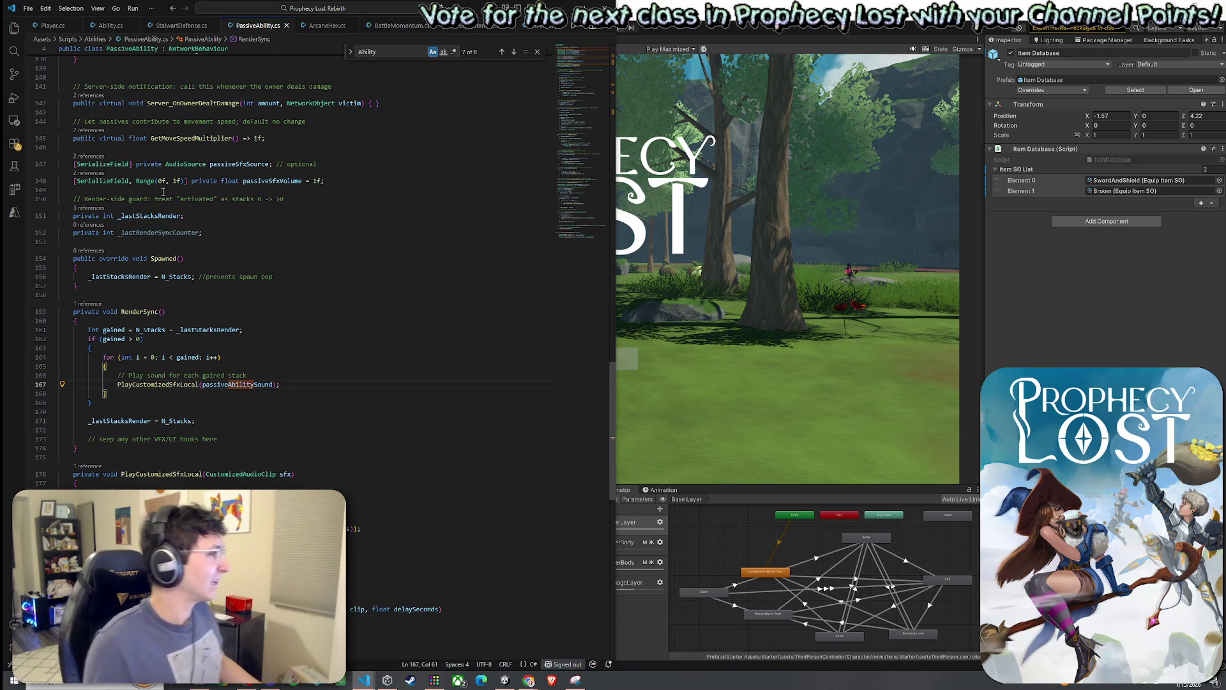
scroll(221, 228, "up", 1)
left_click(261, 205)
left_click(196, 247)
left_click(180, 258)
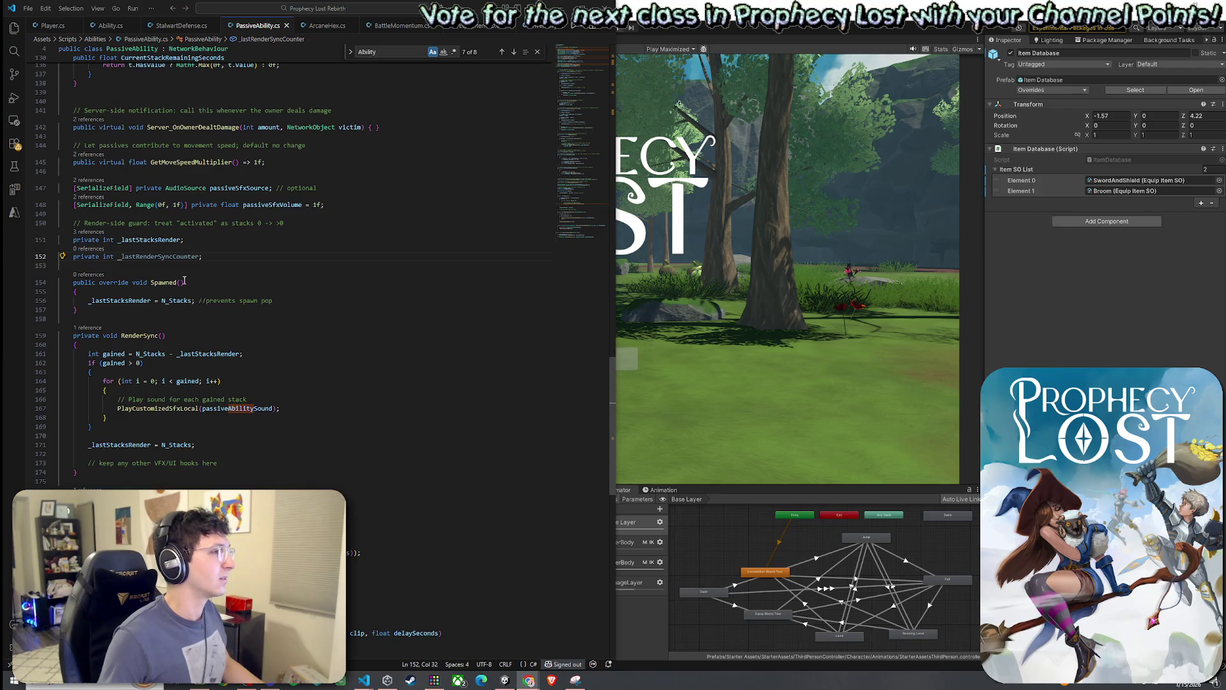
key("ctrl+d")
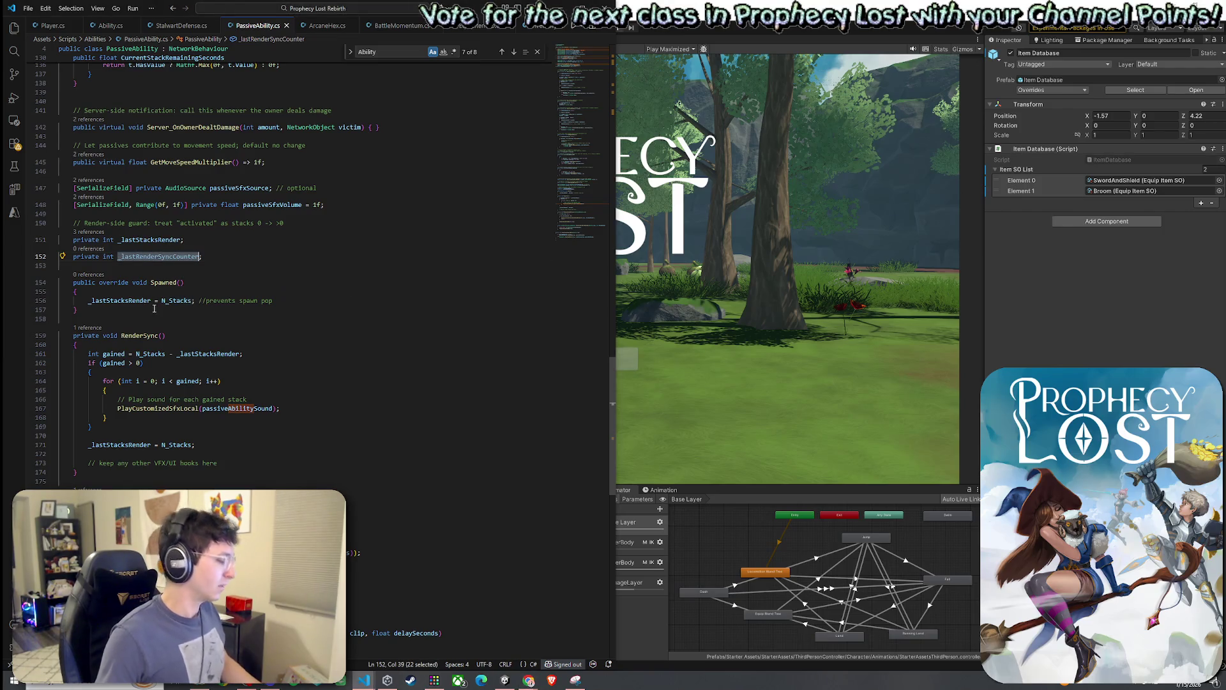
On line 156, replace _lastStacksRender with _lastRenderSyncCounter and N_Stacks with RenderSyncCounter.
key("ctrl+c")
double_click(141, 301)
key("ctrl+v")
double_click(195, 301)
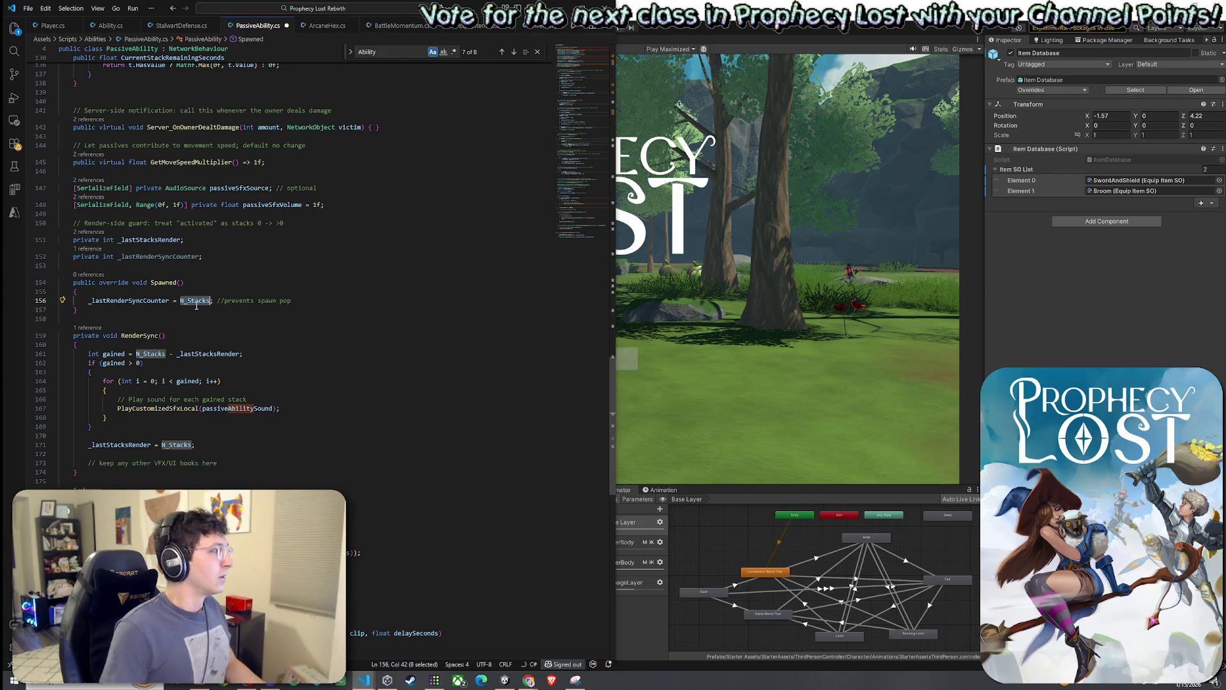
type("RenderSyncCounter")
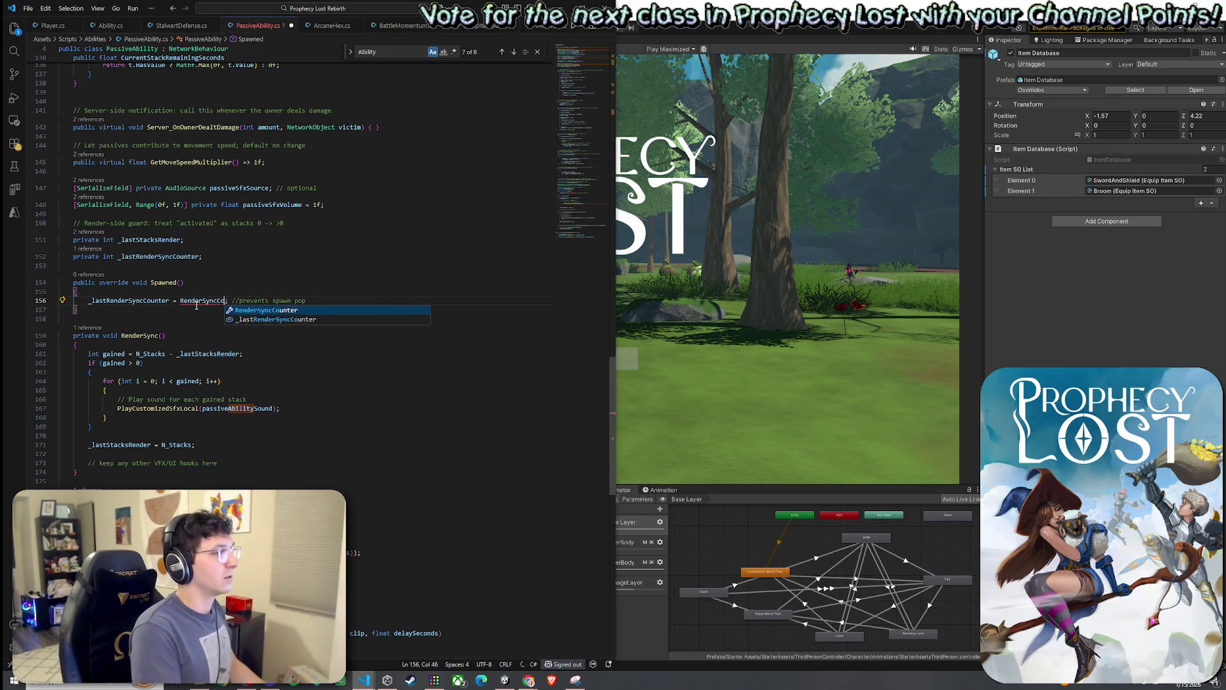
Review RenderSyncCounter's definition, uses and change callback, then re-paste the value assigned in Spawned.
right_click(206, 301)
left_click(230, 309)
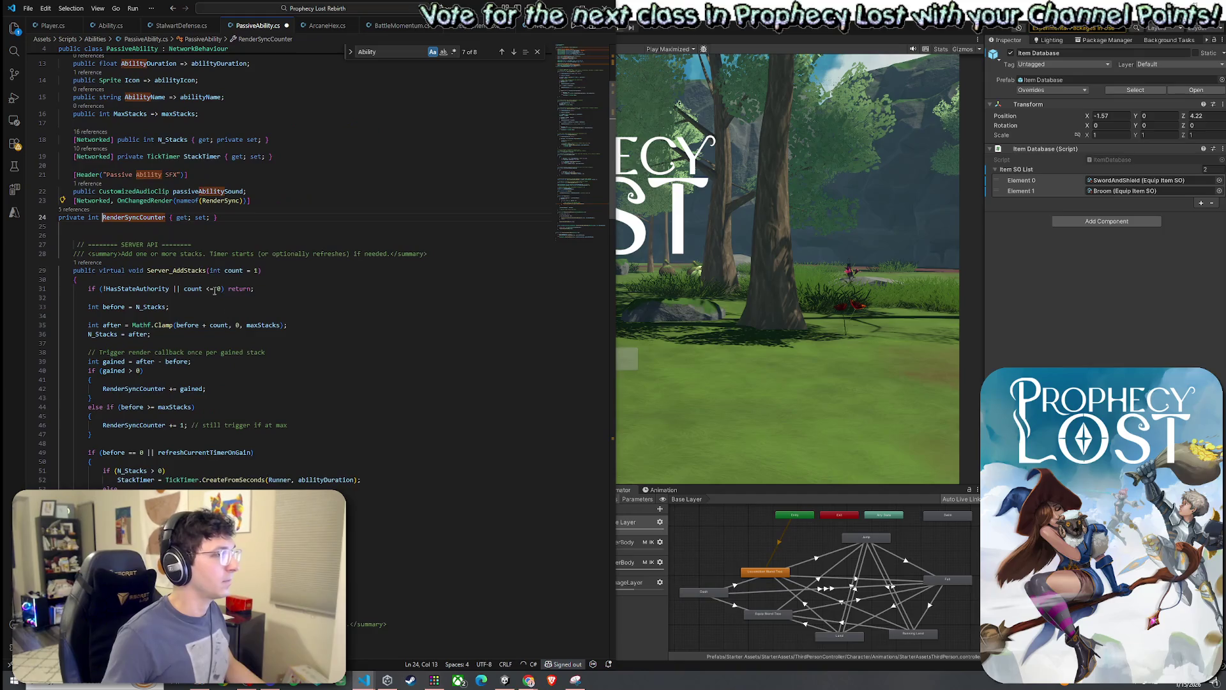
left_click(119, 244)
scroll(119, 252, "up", 1)
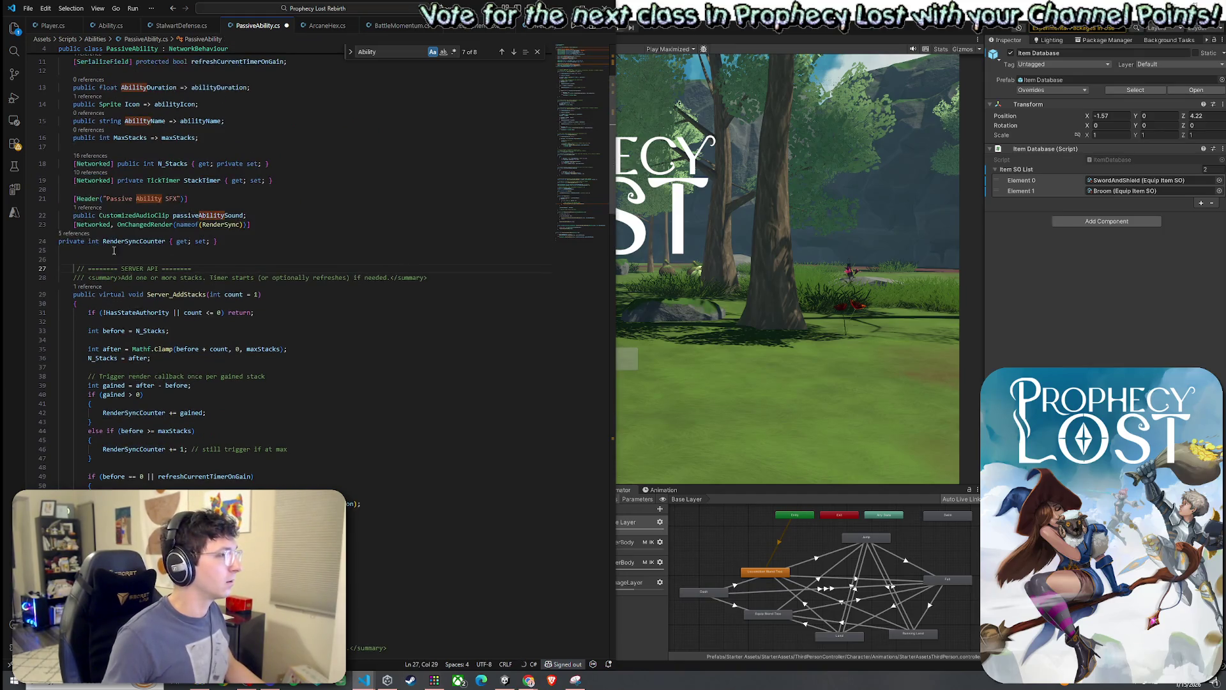
left_click(158, 241)
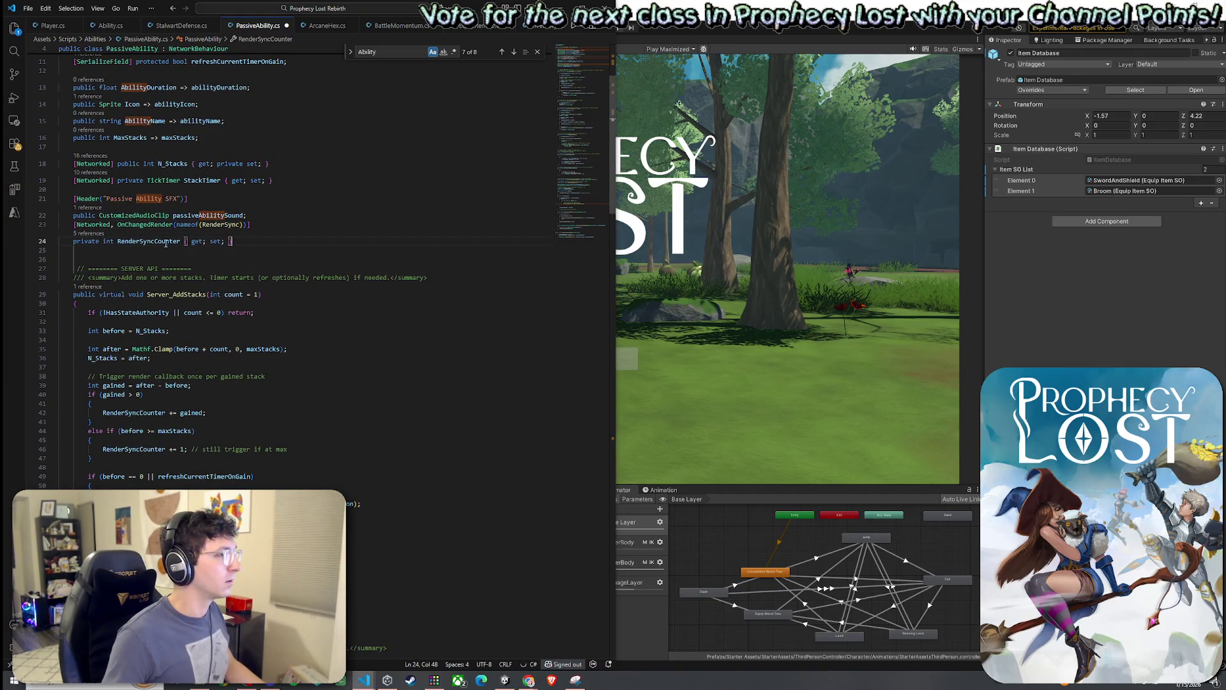
left_click(221, 224)
scroll(174, 396, "down", 20)
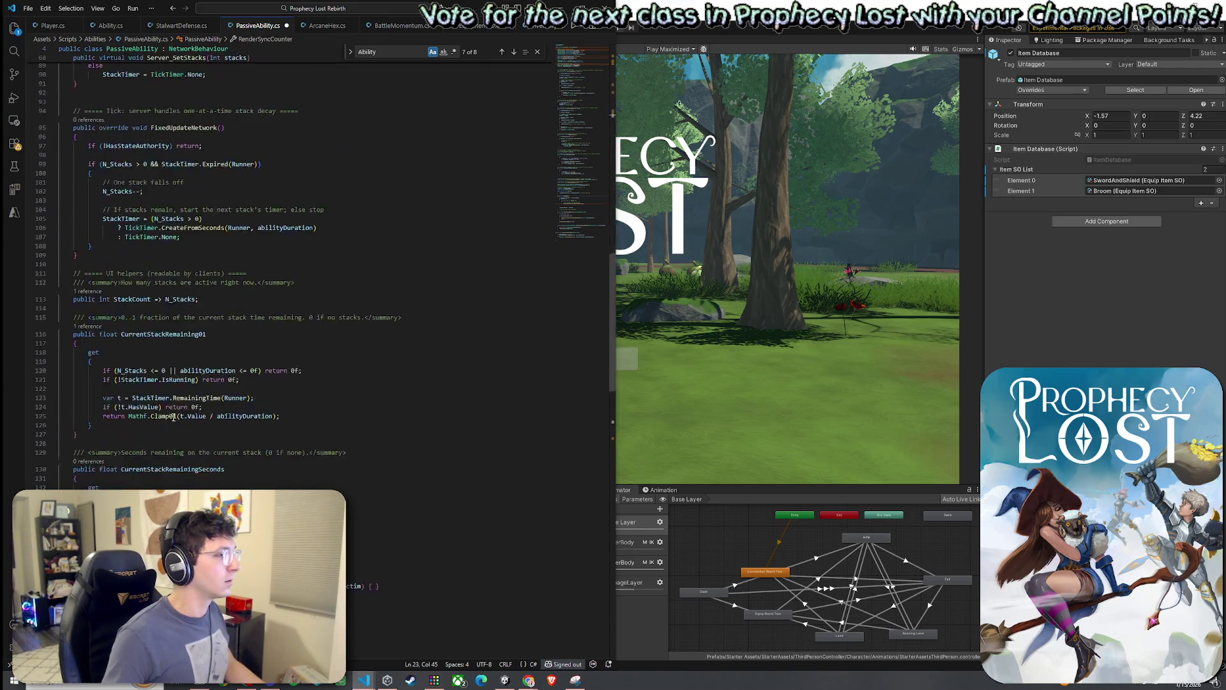
scroll(174, 415, "down", 9)
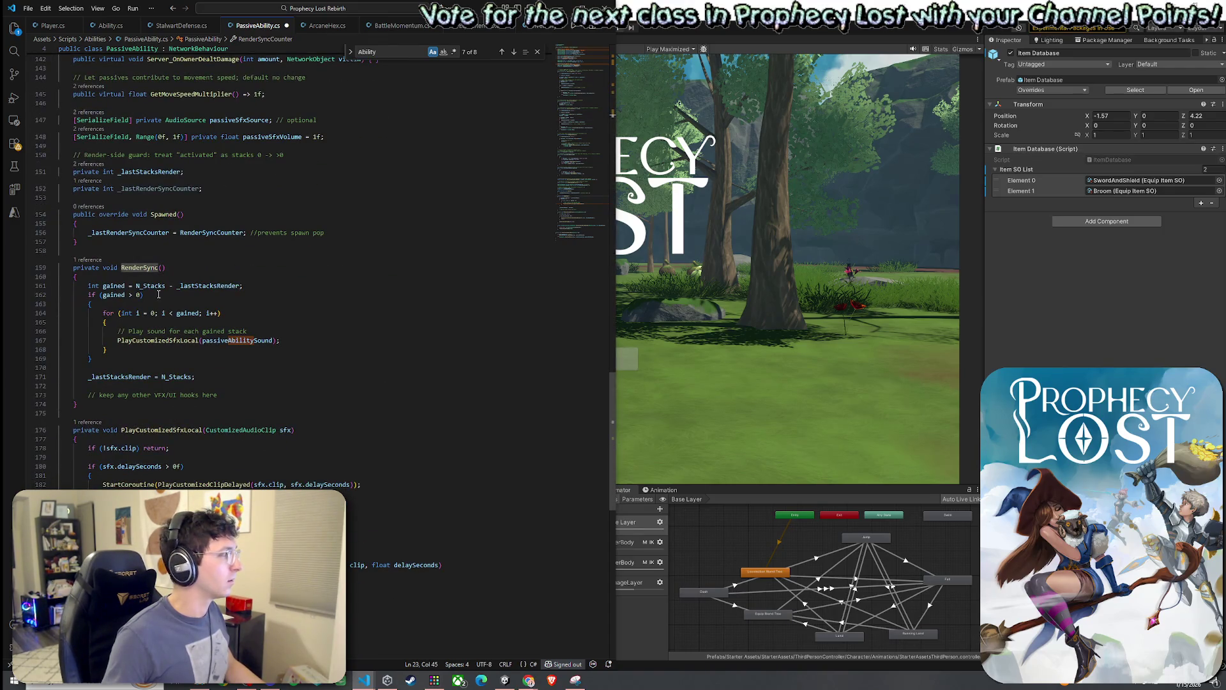
scroll(223, 282, "up", 20)
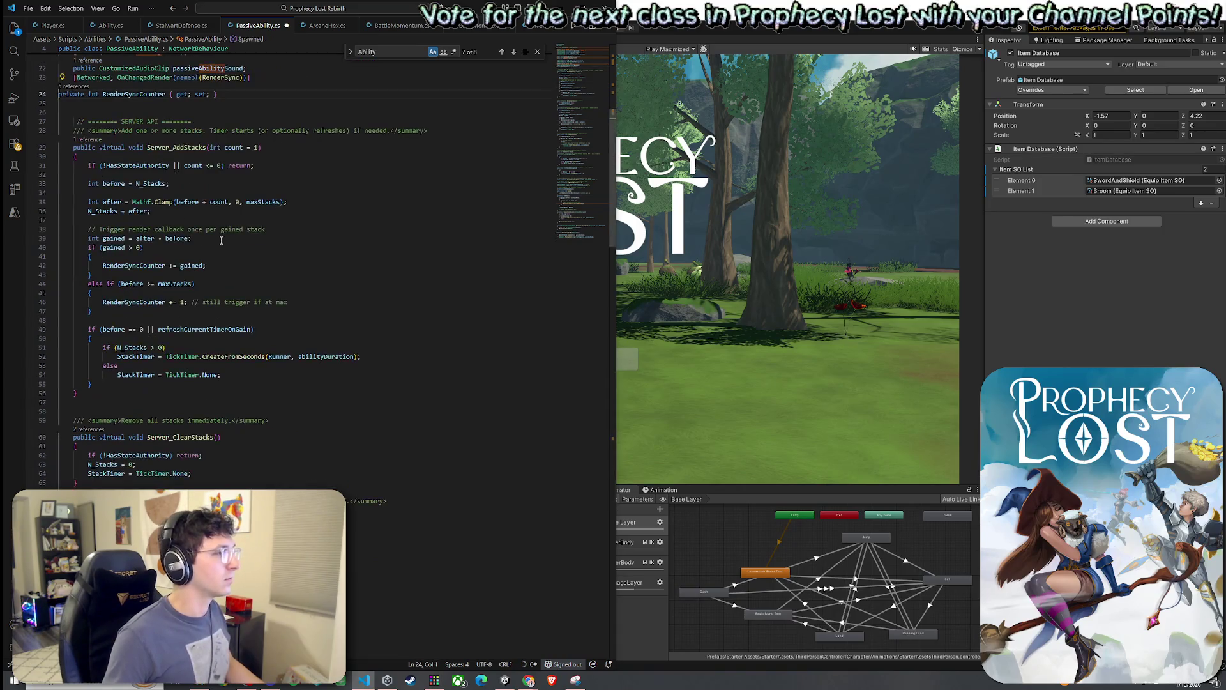
scroll(225, 371, "down", 20)
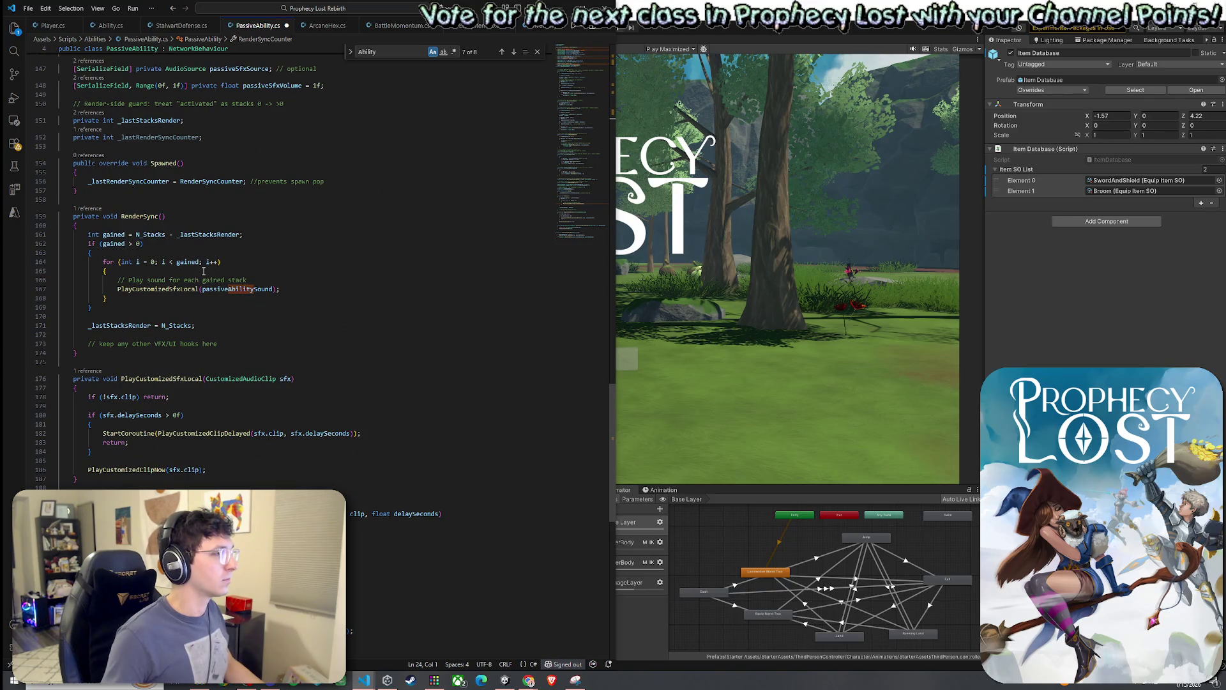
scroll(224, 380, "up", 5)
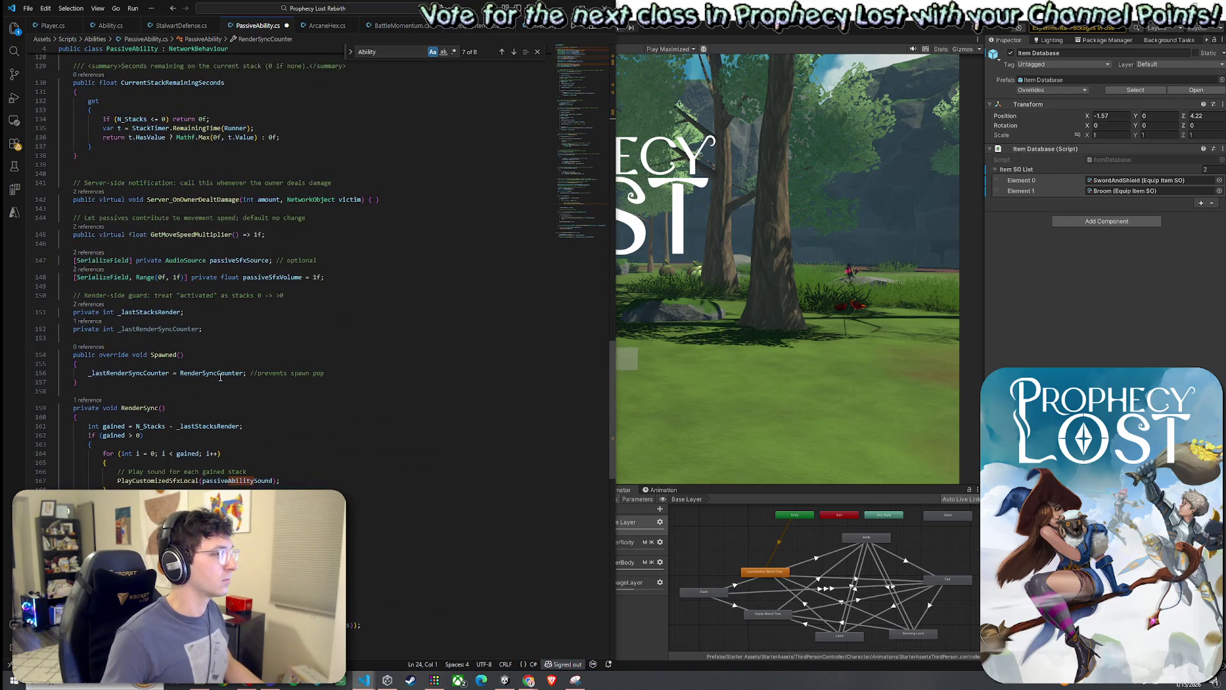
double_click(213, 372)
key("ctrl+v")
double_click(203, 373)
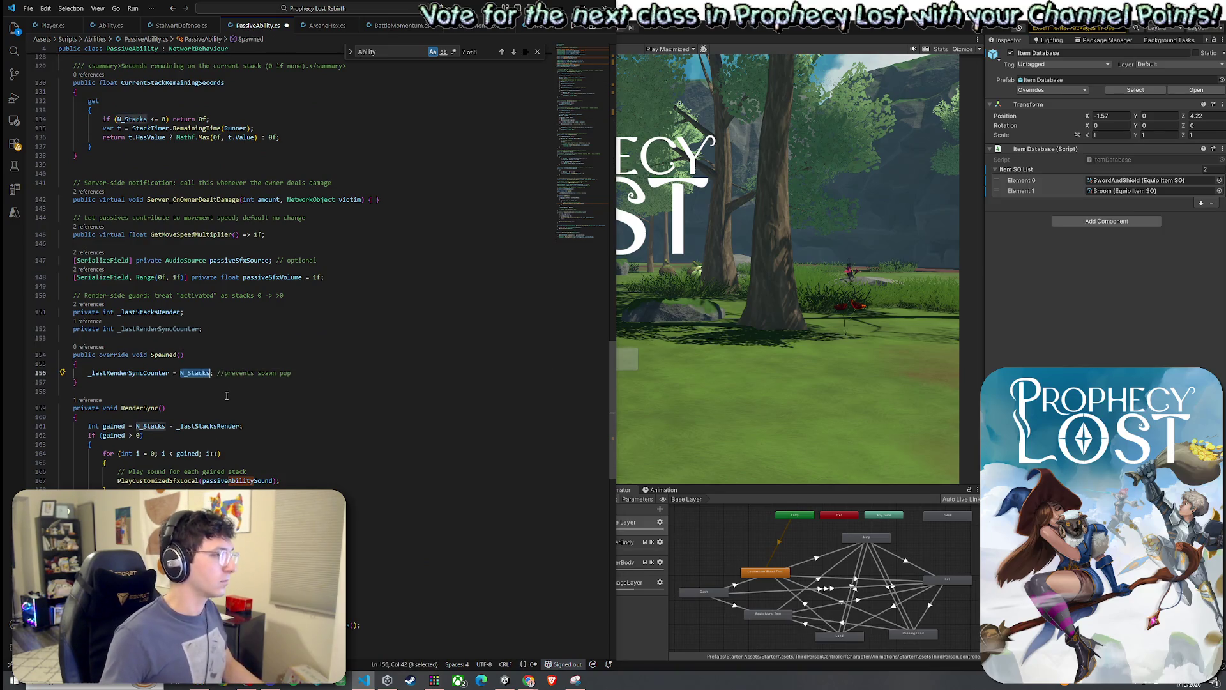
key("ctrl+z")
left_click(154, 373)
left_click(195, 372)
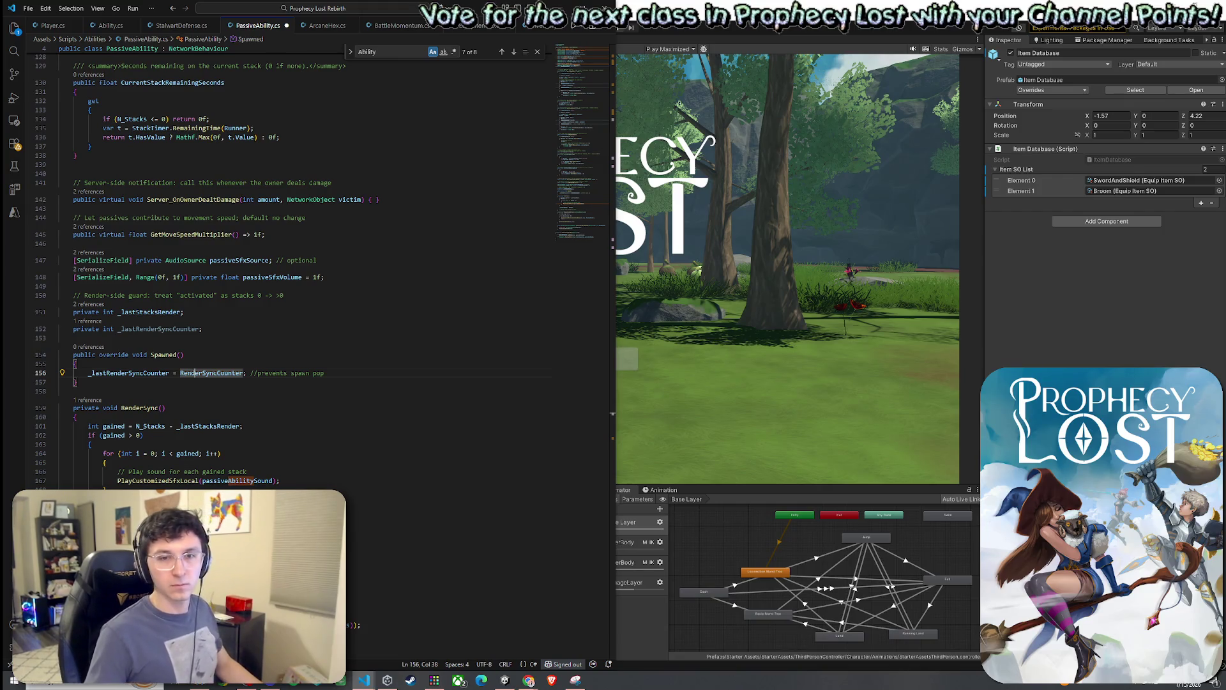
Save PassiveAbility.cs with the RenderSyncCounter assignment, then switch to the browser.
key("ctrl+s")
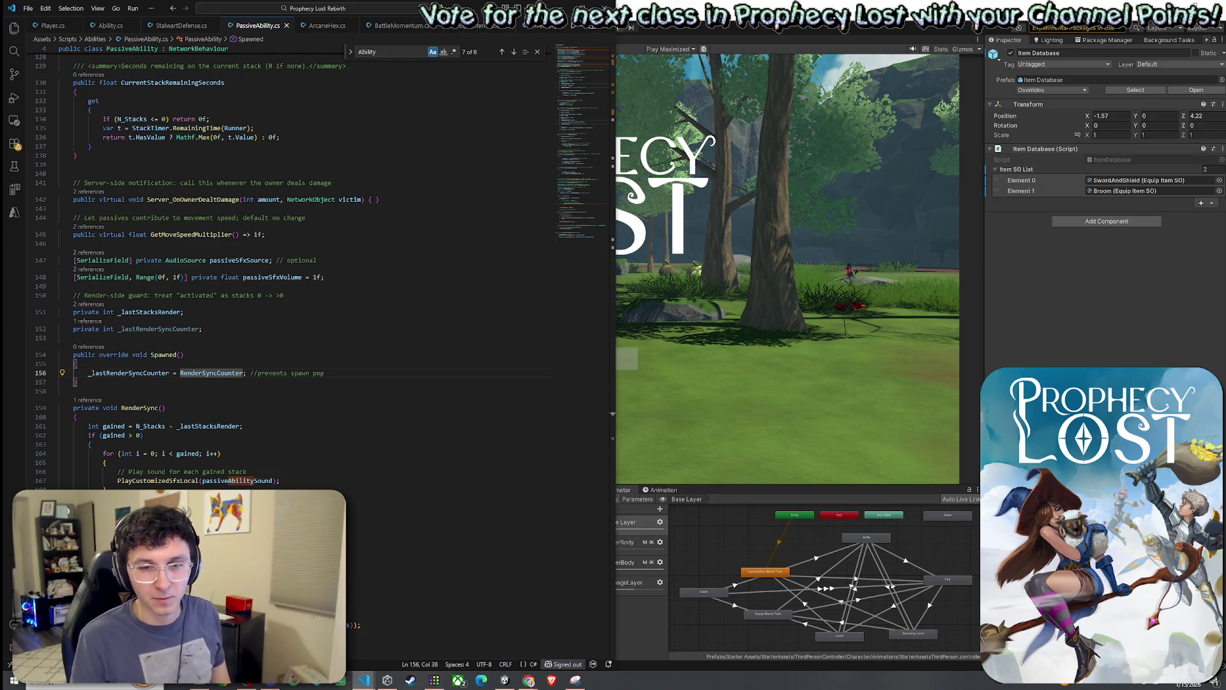
key("alt+Tab")
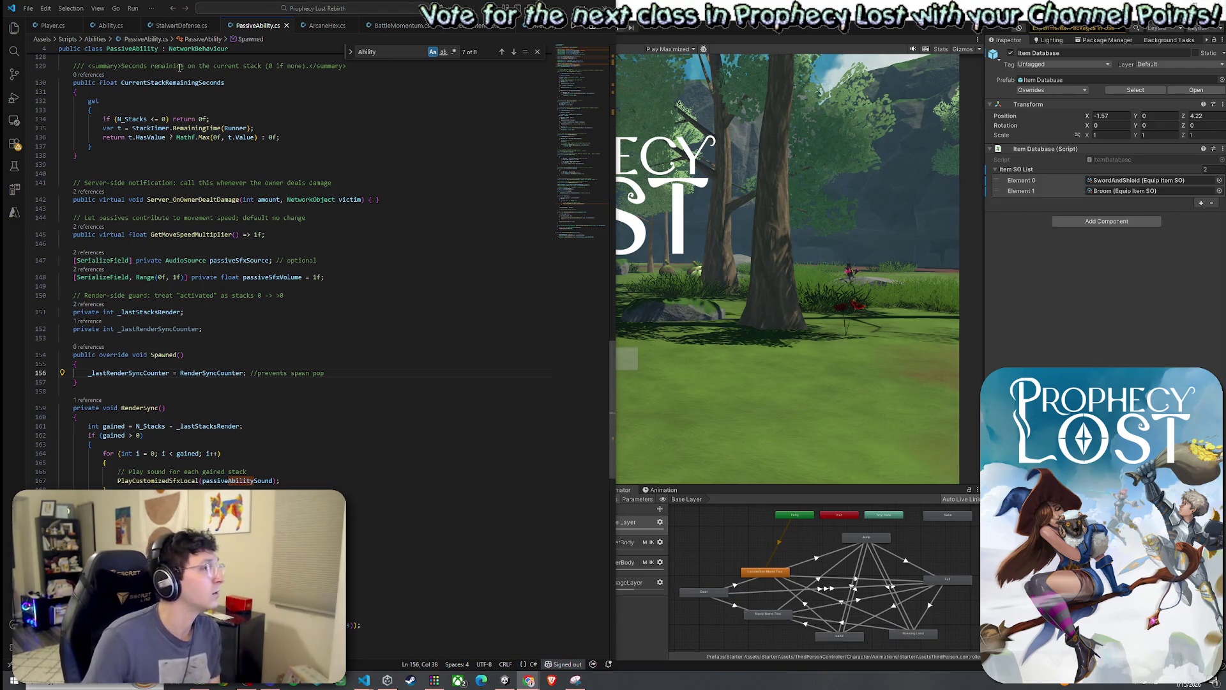
Save the script again from the File menu and bring the Unity Editor to the front.
left_click(29, 8)
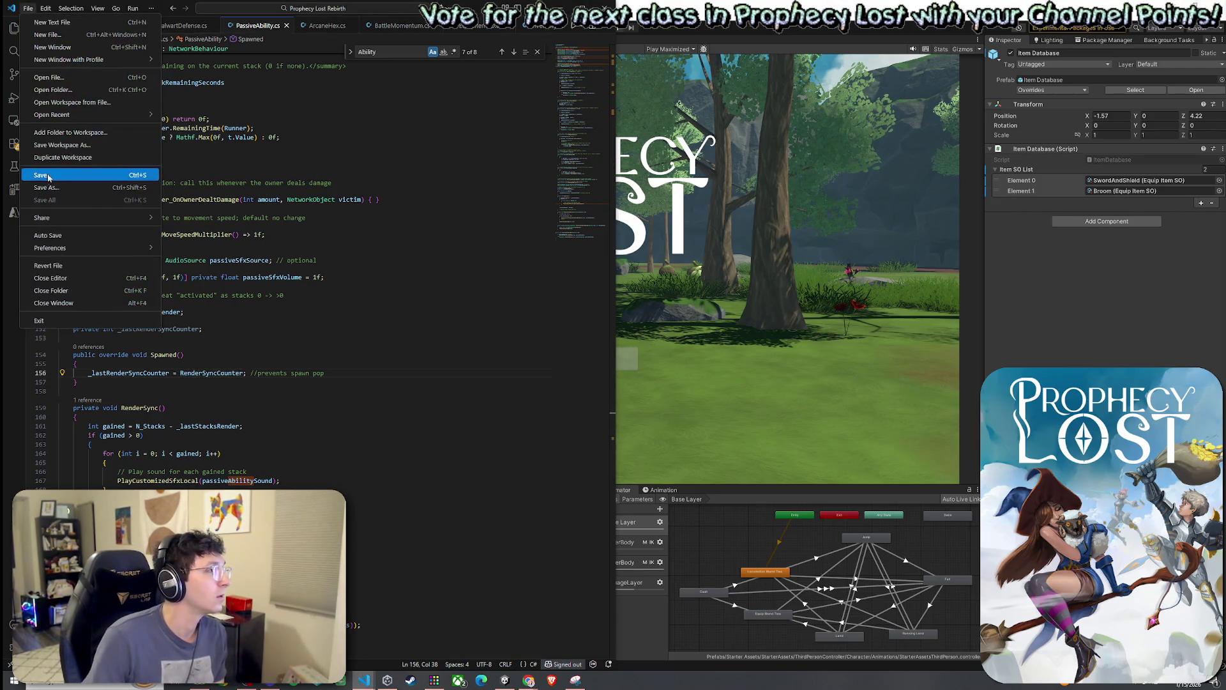
left_click(63, 177)
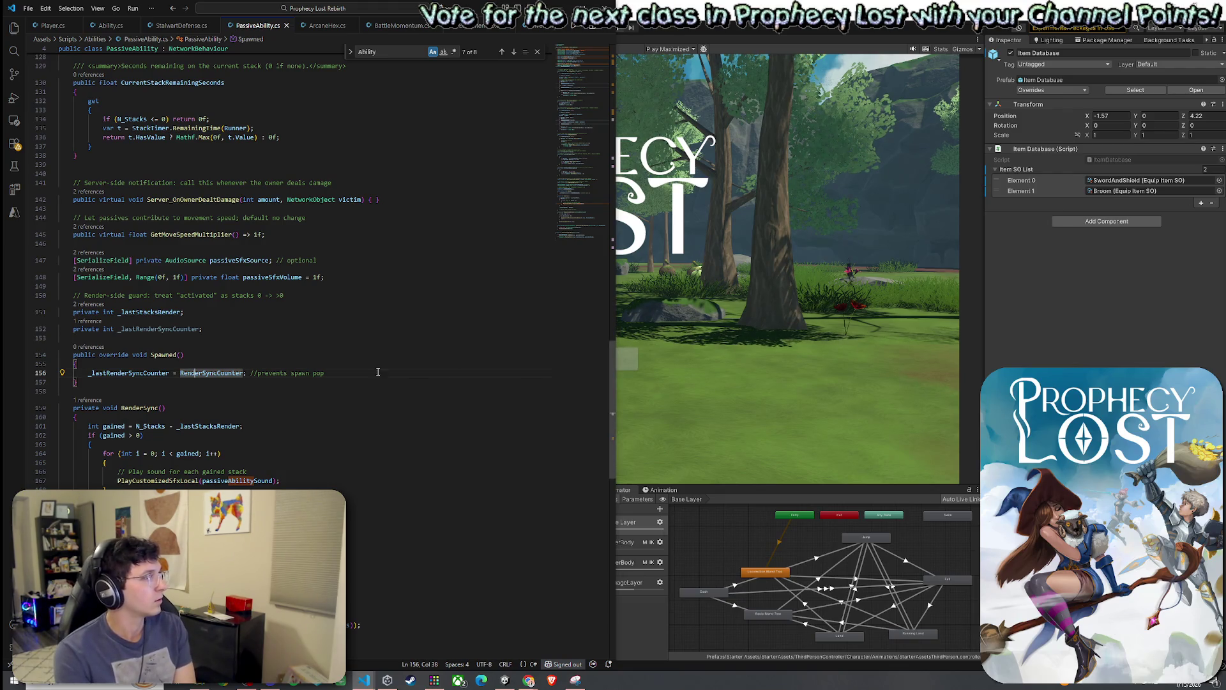
left_click(837, 301)
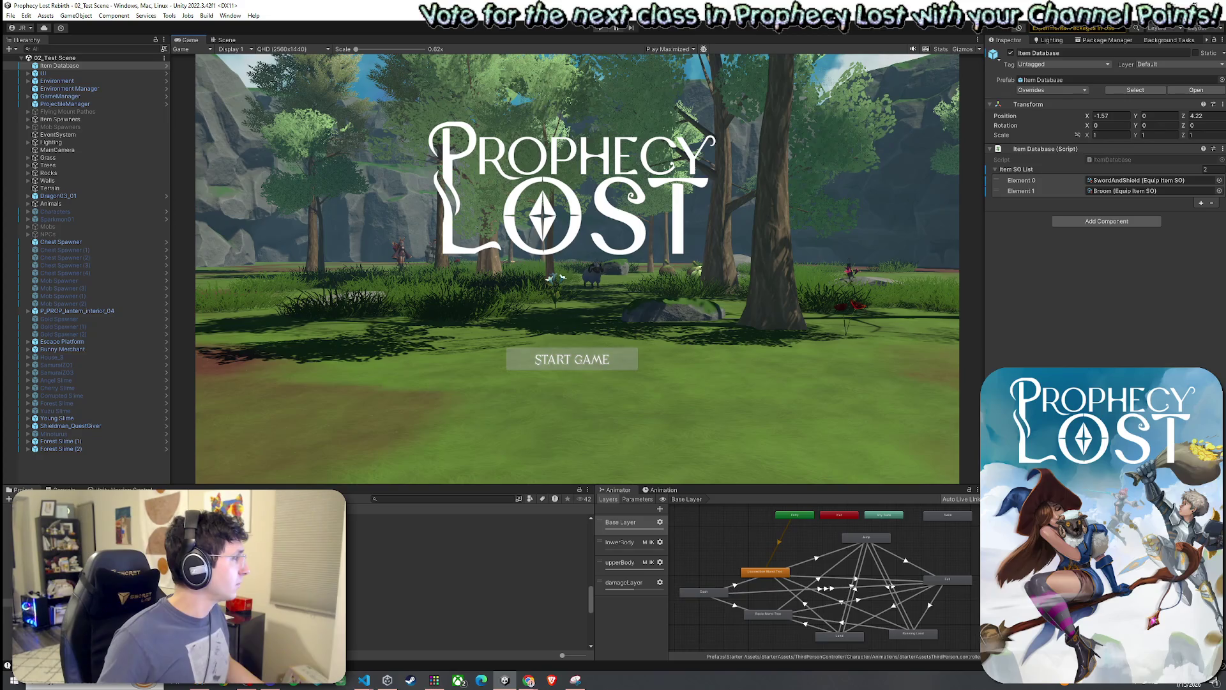
Switch from the Game view to the Scene view of 02_Test Scene.
scroll(466, 575, "up", 2)
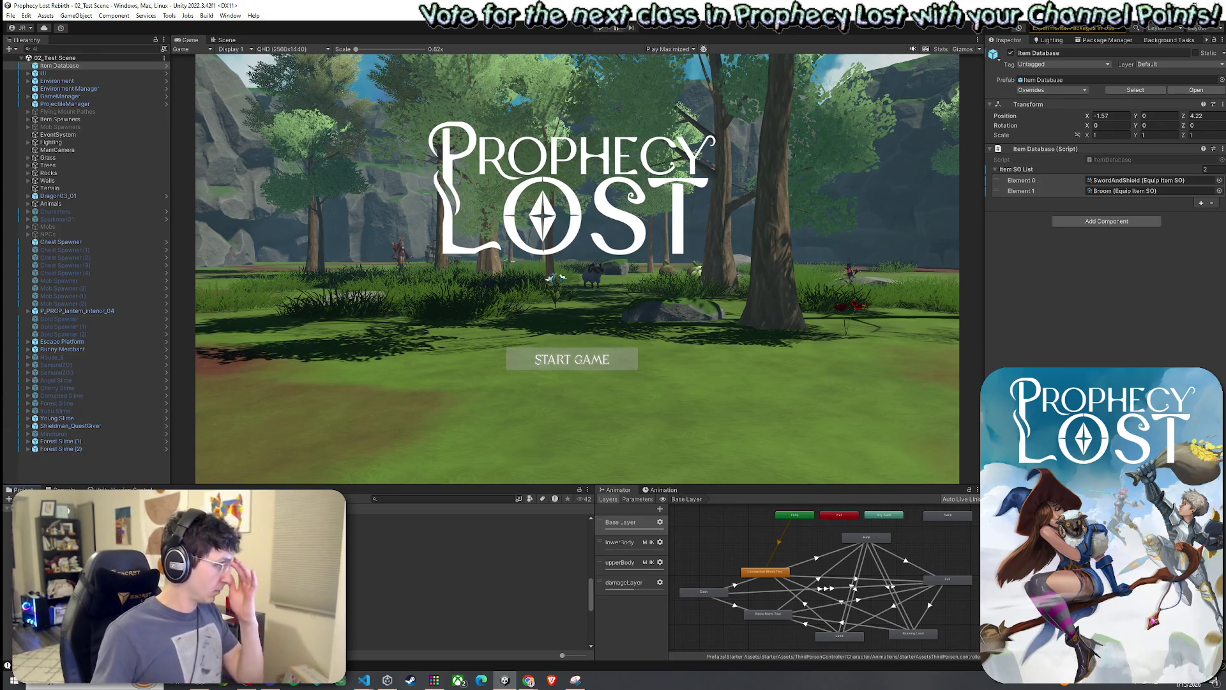
left_click(224, 40)
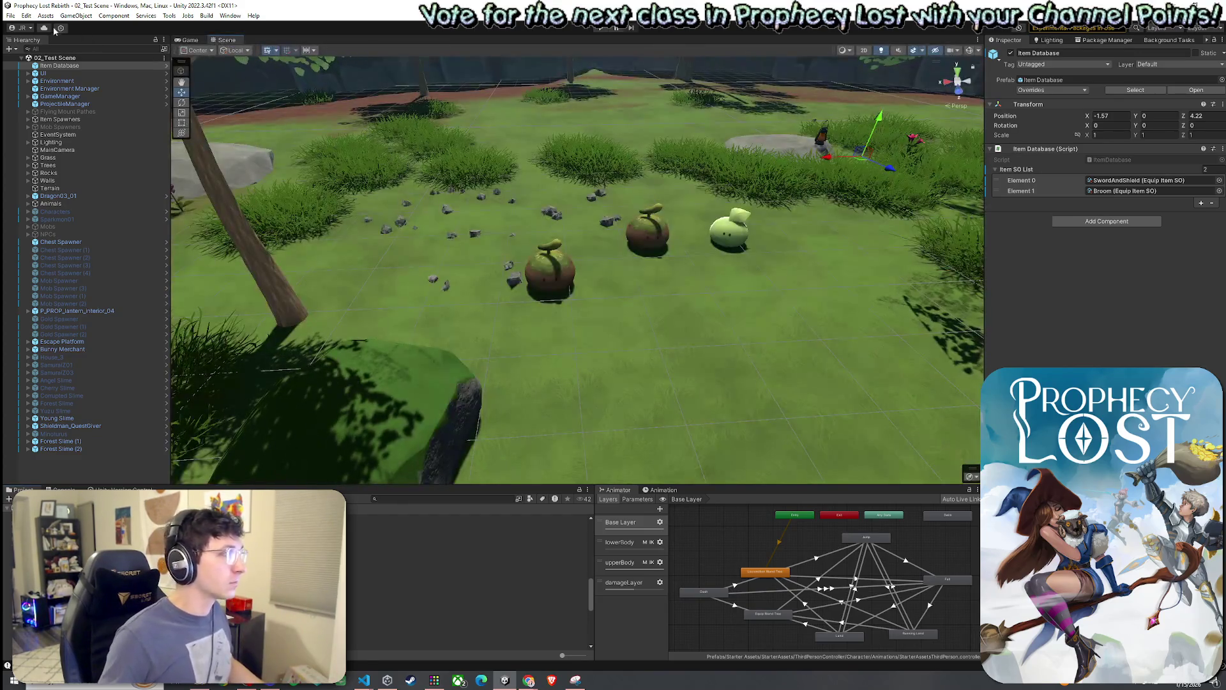
Save the scene and select the Harpy03 prefab in the Harpy folder.
left_click(10, 15)
left_click(35, 63)
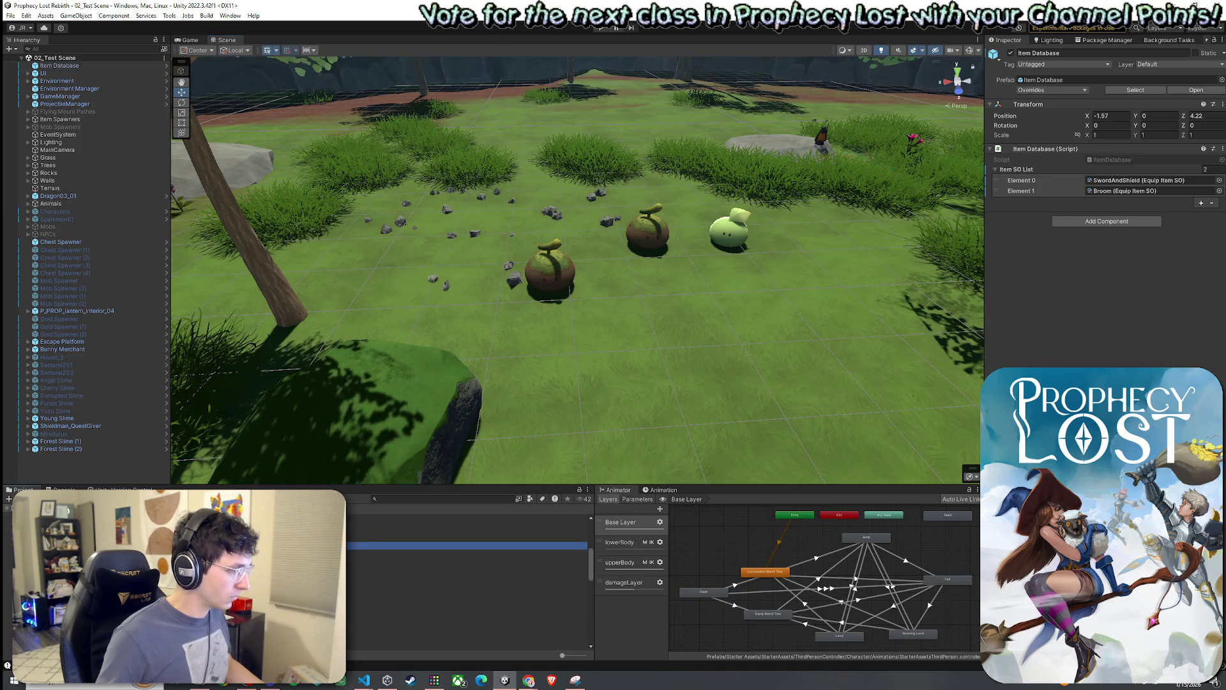
left_click(383, 545)
key("Up")
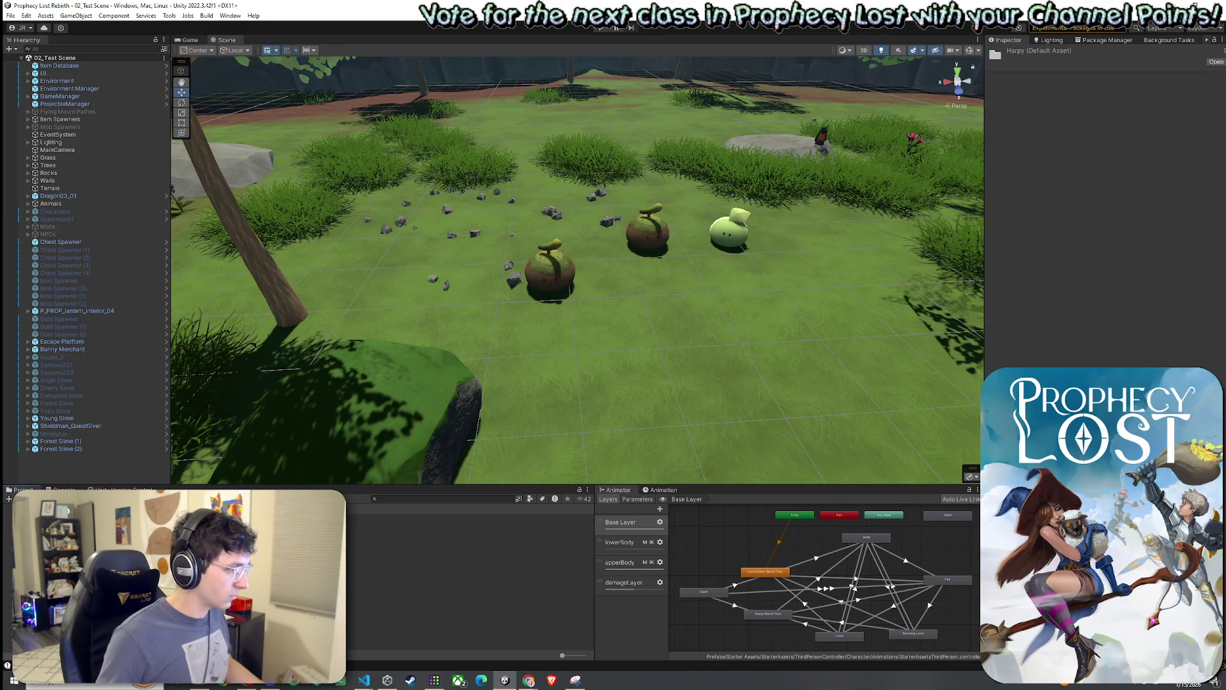
key("Down")
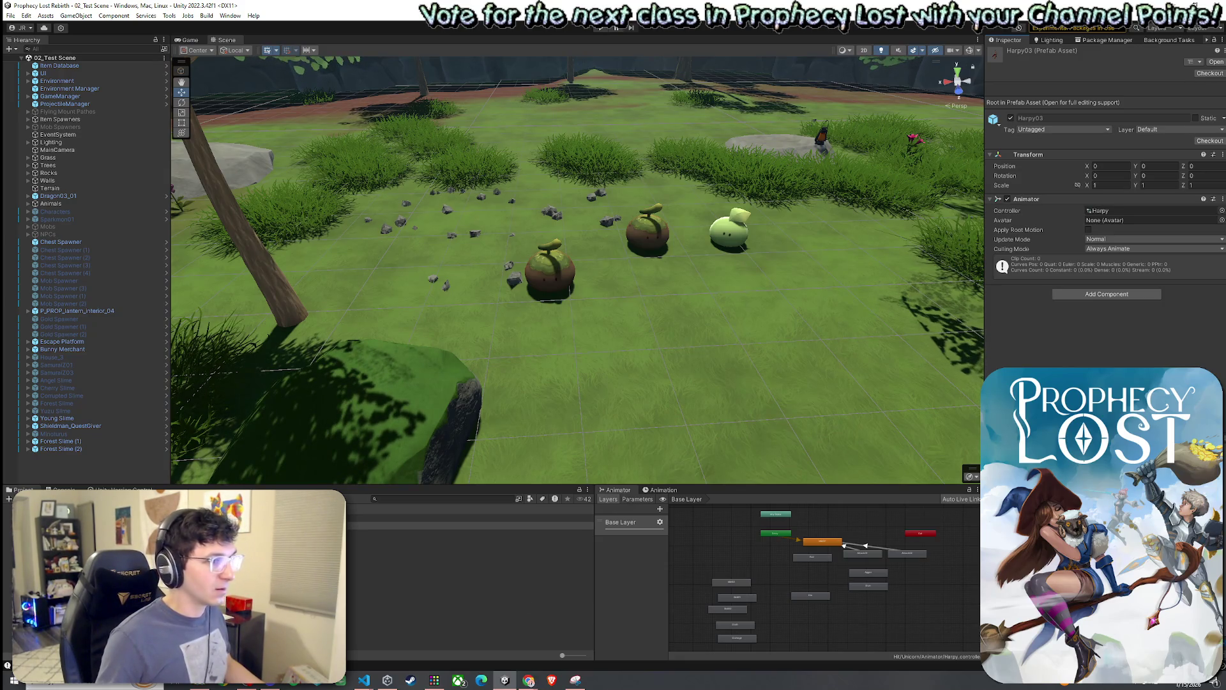
Drag Harpy03 onto the terrain and frame the view on it.
mouse_move(383, 525)
left_mouse_down()
mouse_move(613, 383)
mouse_move(596, 408)
left_mouse_up()
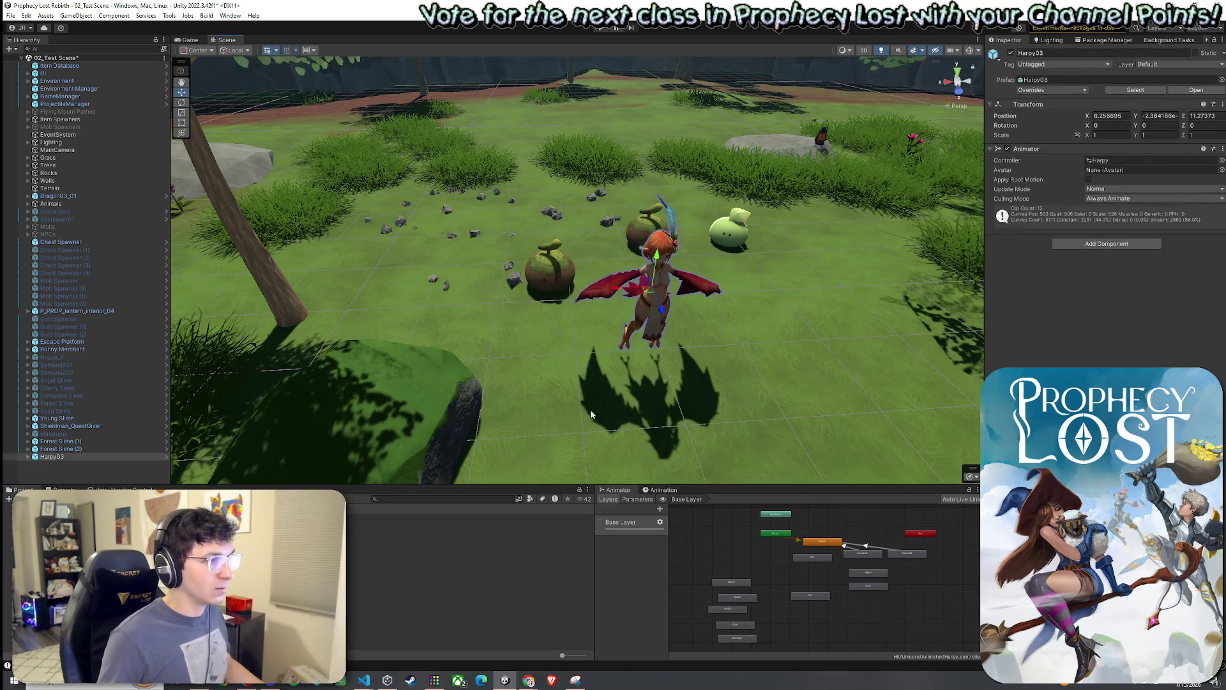
key("f")
left_click_drag(697, 429, 470, 89)
left_click(470, 88)
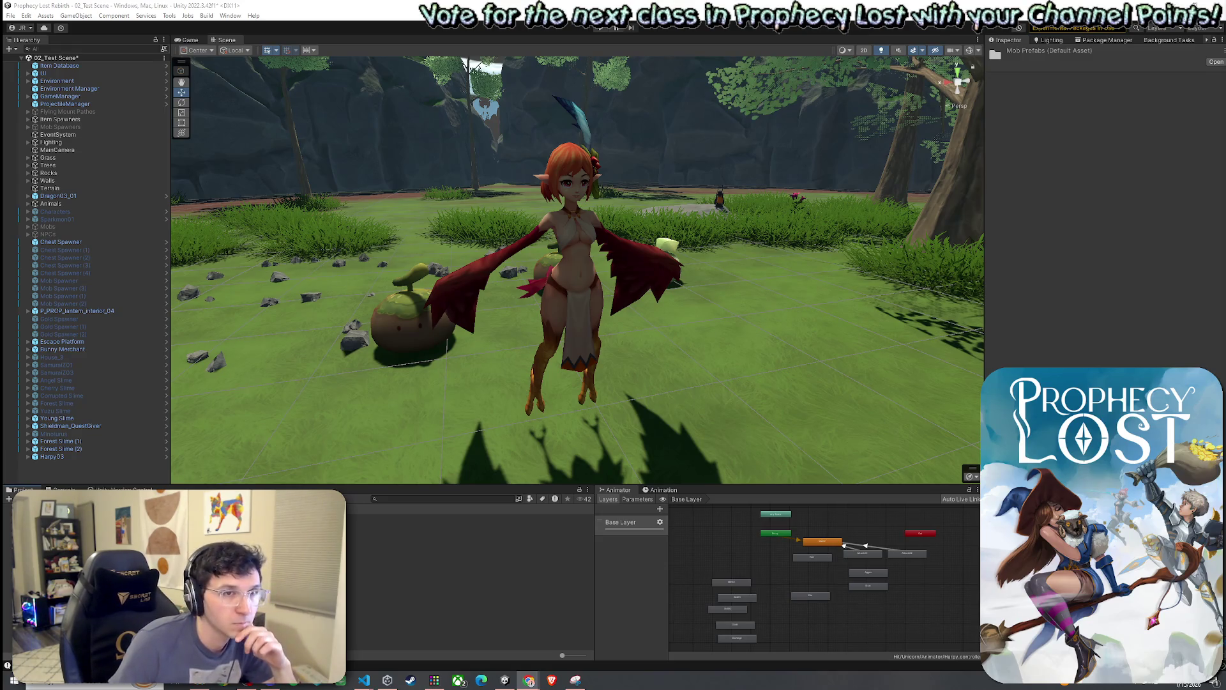
Select the placed harpy and look it over with the rotate tool active.
left_click(550, 340)
mouse_move(550, 339)
left_mouse_down()
mouse_move(573, 292)
mouse_move(725, 326)
left_mouse_up()
key("e")
left_click(668, 350)
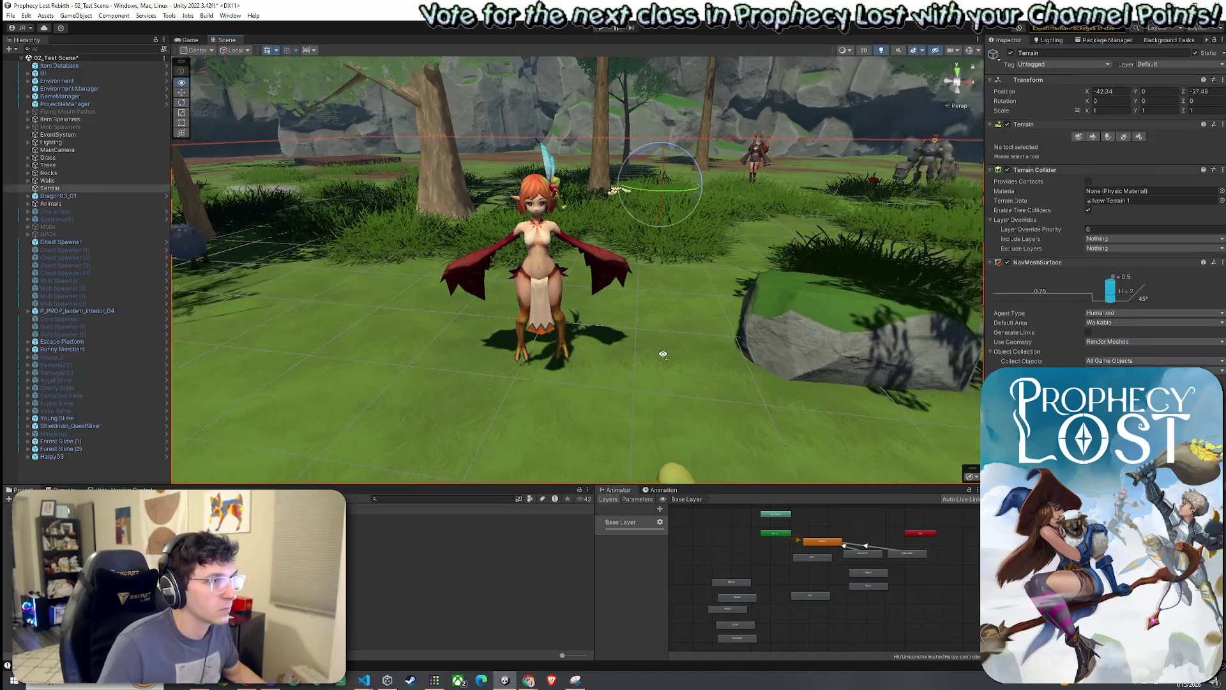
scroll(671, 358, "up", 5)
scroll(677, 370, "down", 2)
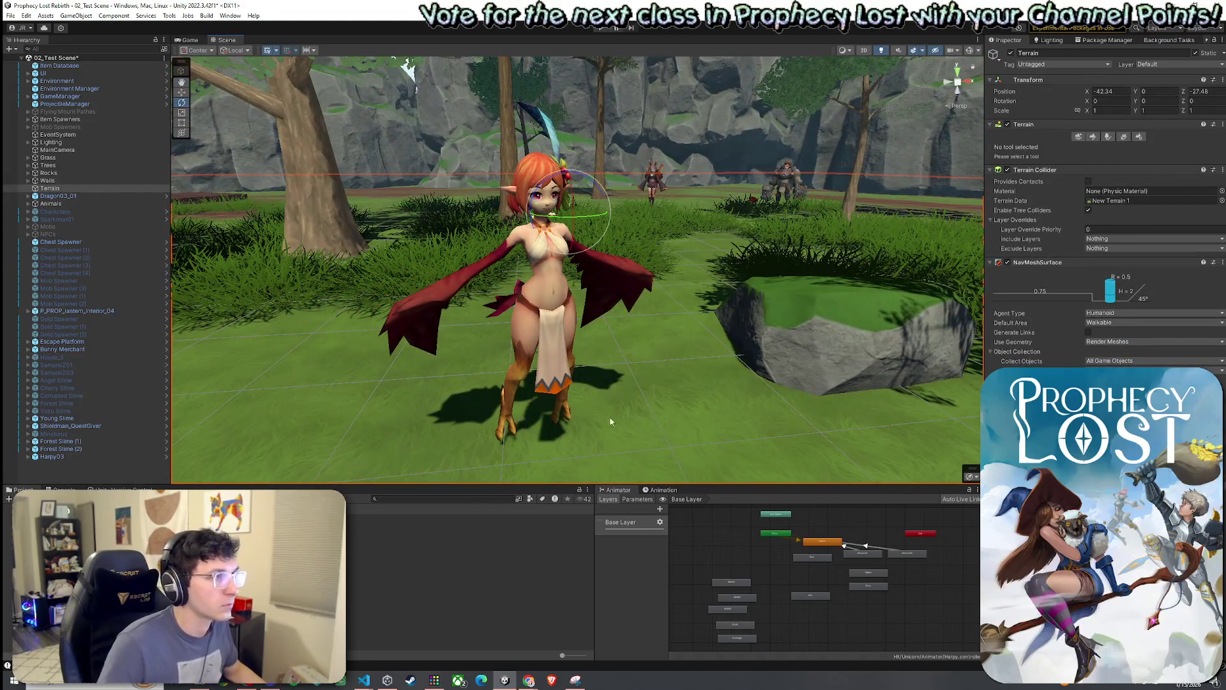
left_click(492, 571)
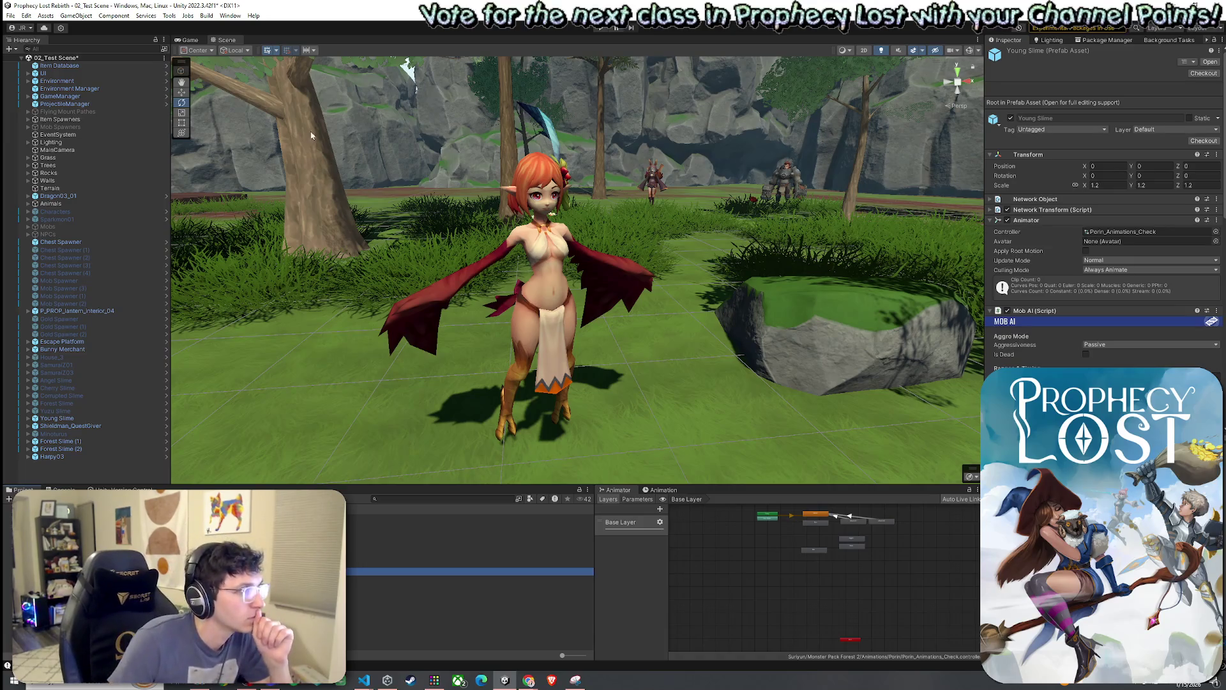
Save 02_Test Scene and select the Harpy03 object in the Hierarchy.
left_click(11, 15)
left_click(28, 63)
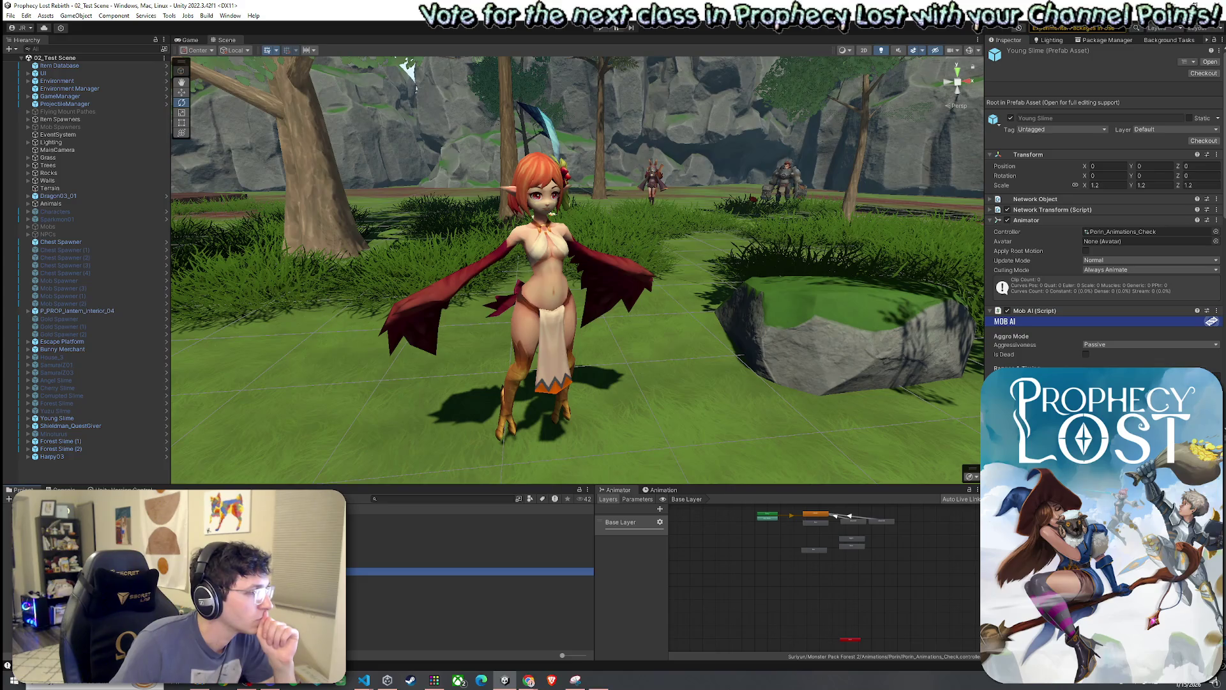
left_click(69, 458)
Make Harpy03 an Original Prefab named 'Red Harpy' in the Project panel and open it.
mouse_move(53, 457)
left_mouse_down()
mouse_move(287, 543)
mouse_move(479, 575)
left_mouse_up()
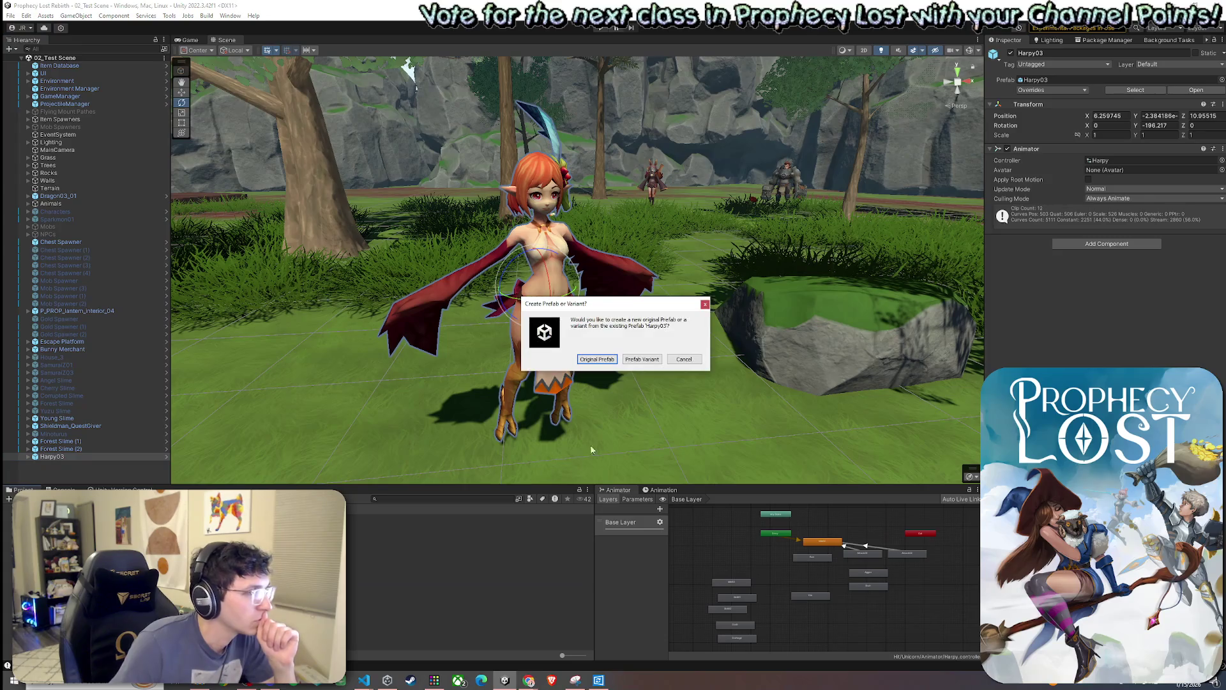
left_click(598, 360)
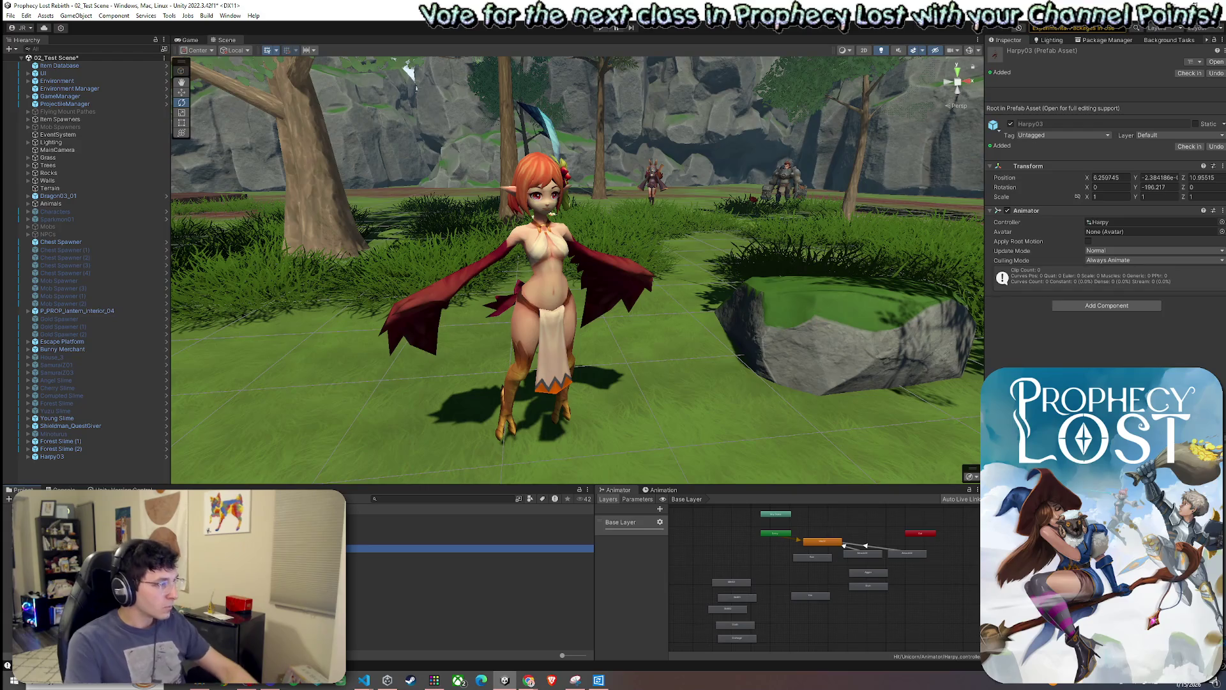
type("Red Harpy")
key("Return")
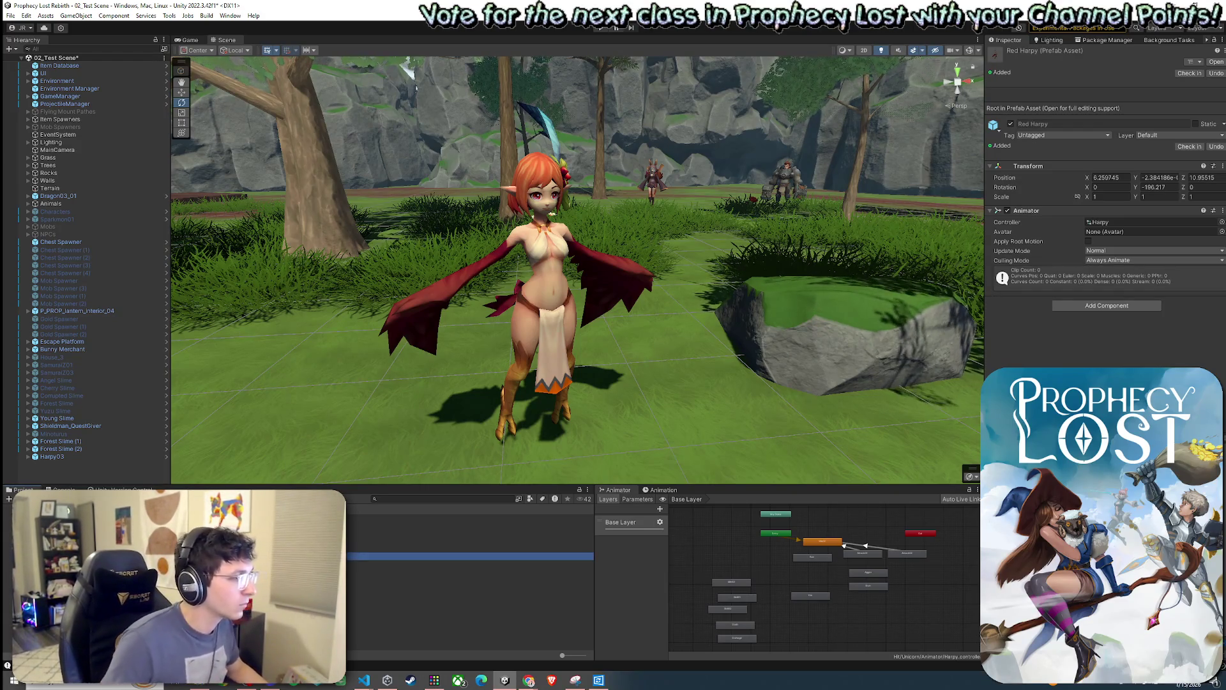
key("Return")
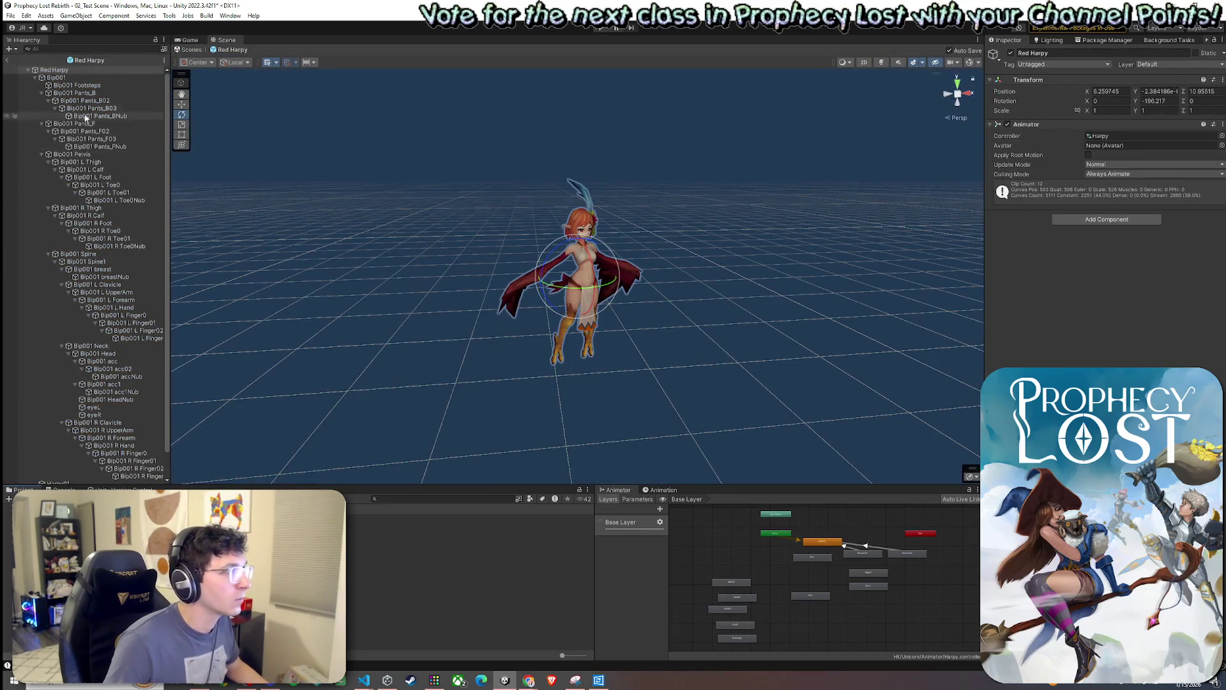
Deactivate the Harpy03_A head accessory mesh in the Red Harpy prefab.
left_click(35, 78)
left_click(567, 221)
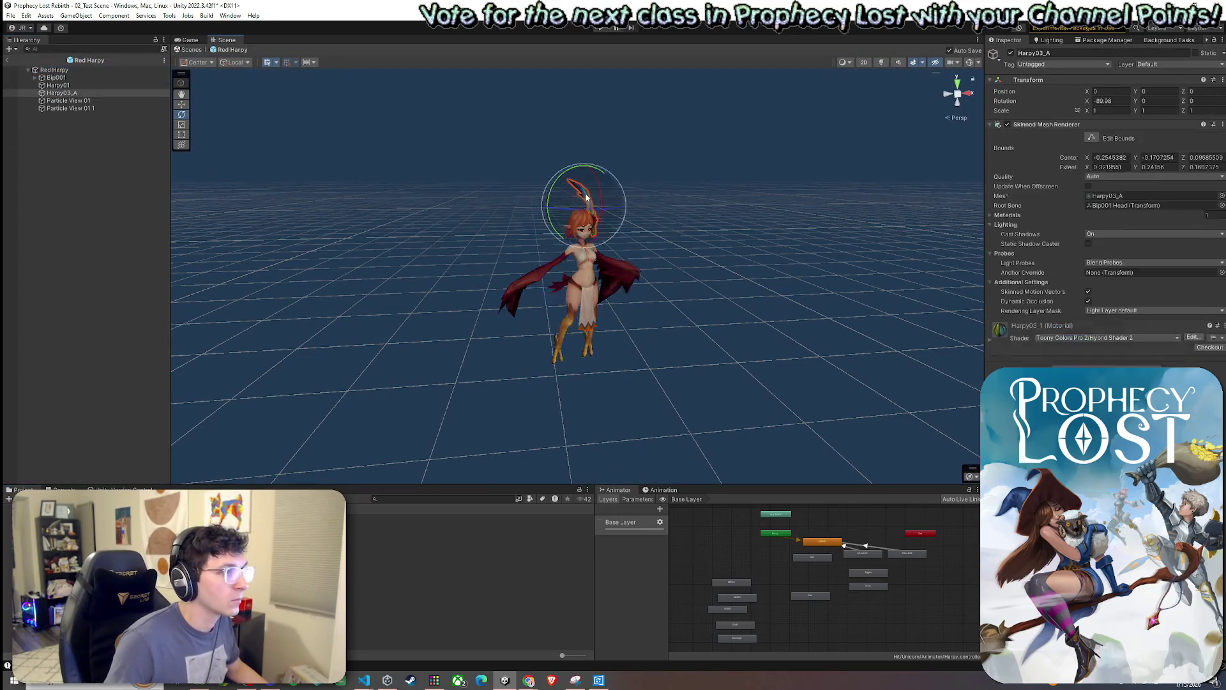
mouse_move(568, 221)
left_mouse_down()
mouse_move(427, 192)
mouse_move(939, 108)
left_mouse_up()
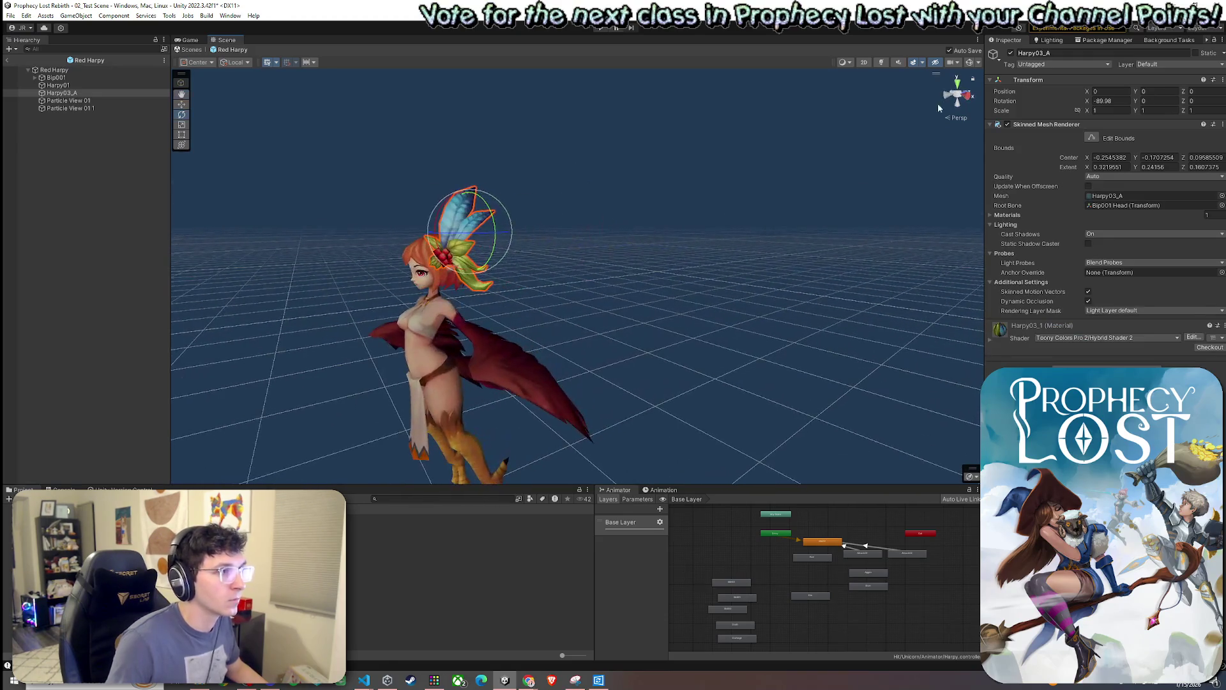
left_click(1011, 53)
mouse_move(547, 233)
left_mouse_down()
mouse_move(645, 232)
mouse_move(644, 247)
left_mouse_up()
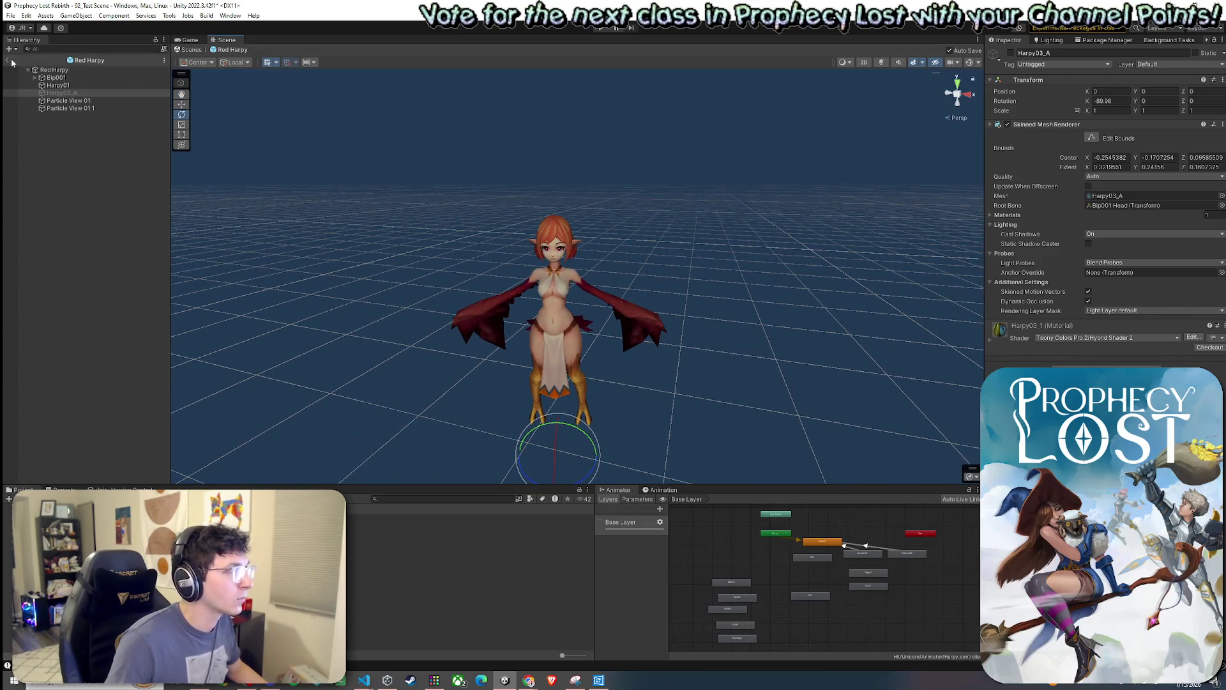
Exit Prefab Mode to 02_Test Scene and select the Red Harpy prefab asset.
left_click(8, 60)
left_click_drag(375, 185, 440, 168)
left_click(255, 556)
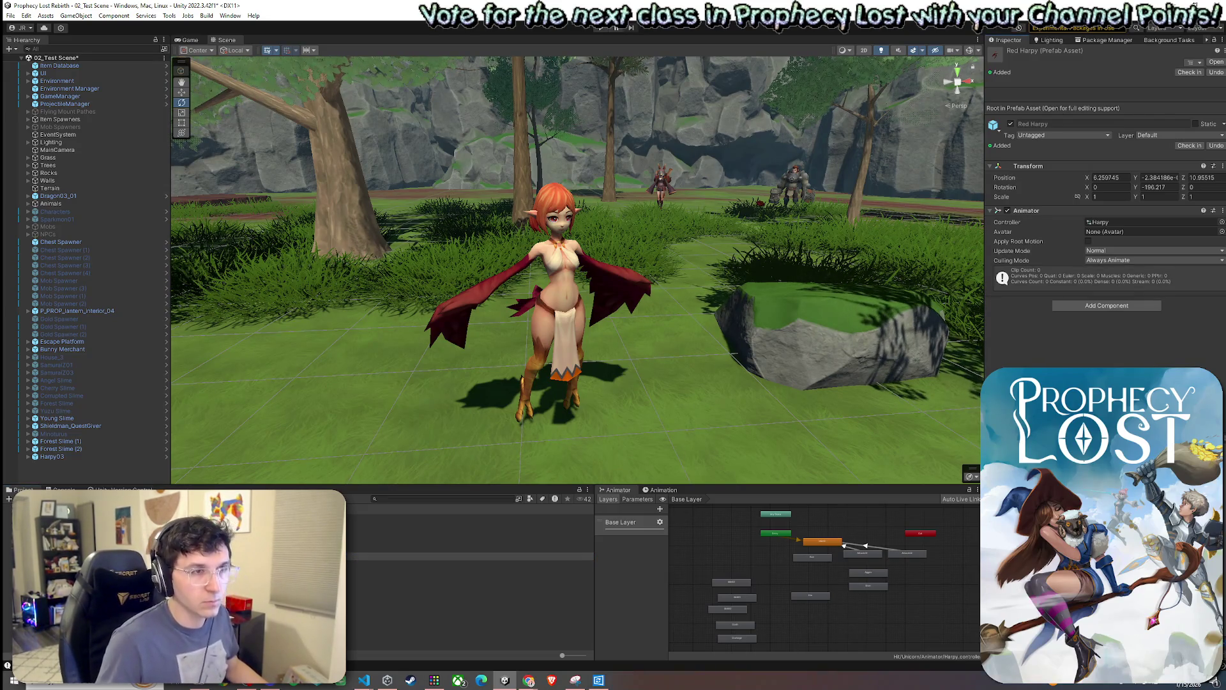
Save the test scene, then open the Red Harpy prefab and view the harpy model.
left_click(10, 15)
left_click(25, 62)
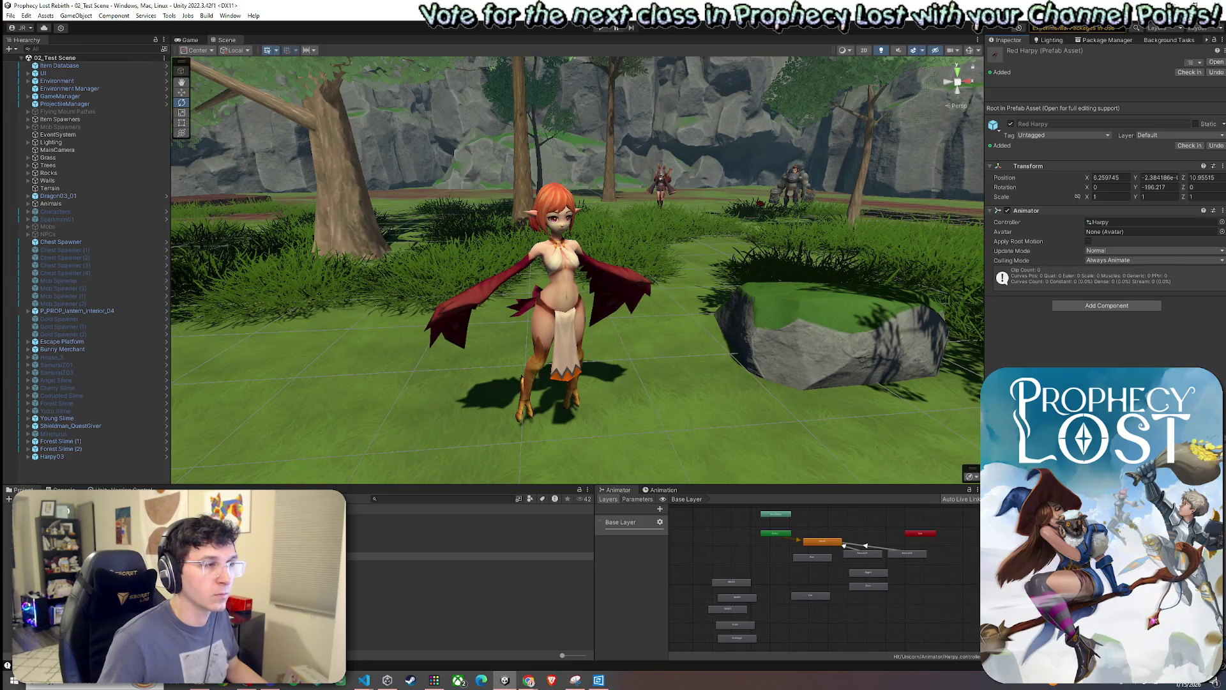
double_click(447, 556)
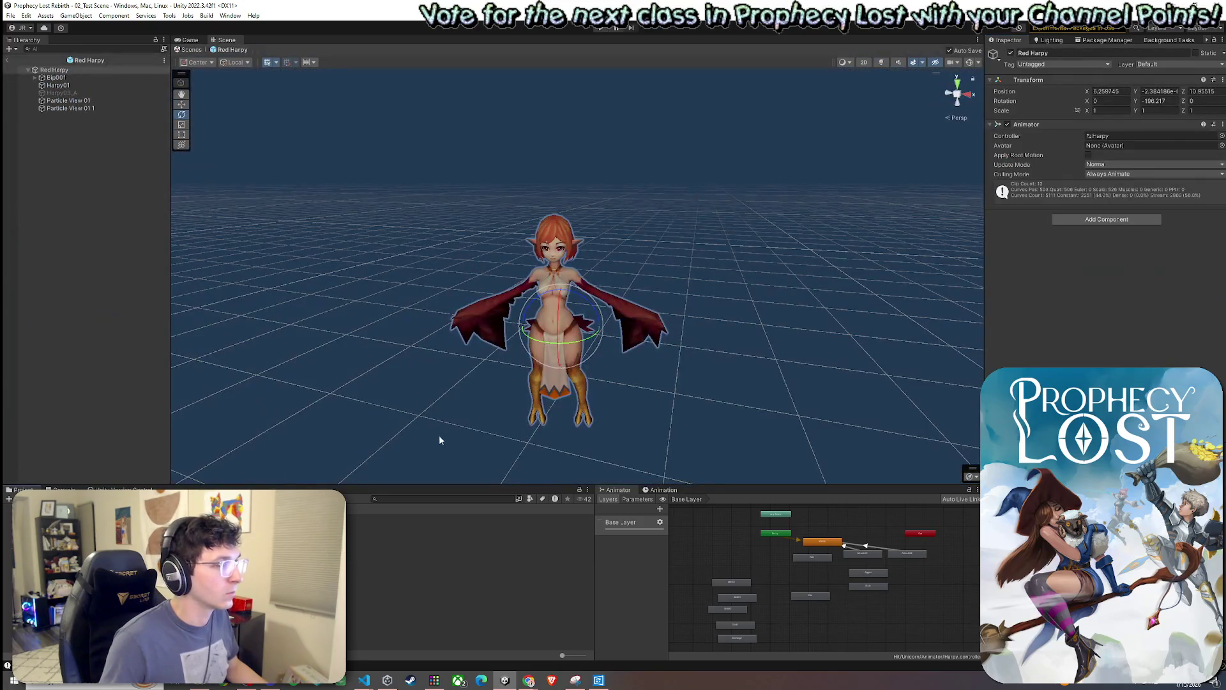
mouse_move(454, 419)
left_mouse_down("alt")
mouse_move(487, 439)
mouse_move(549, 434)
left_mouse_up("alt")
Compare with the Yellow Harpy prefab's Exclamation Mark and Question Mark children, then return to Red Harpy.
double_click(447, 571)
left_click(96, 108)
left_click(95, 123, "shift")
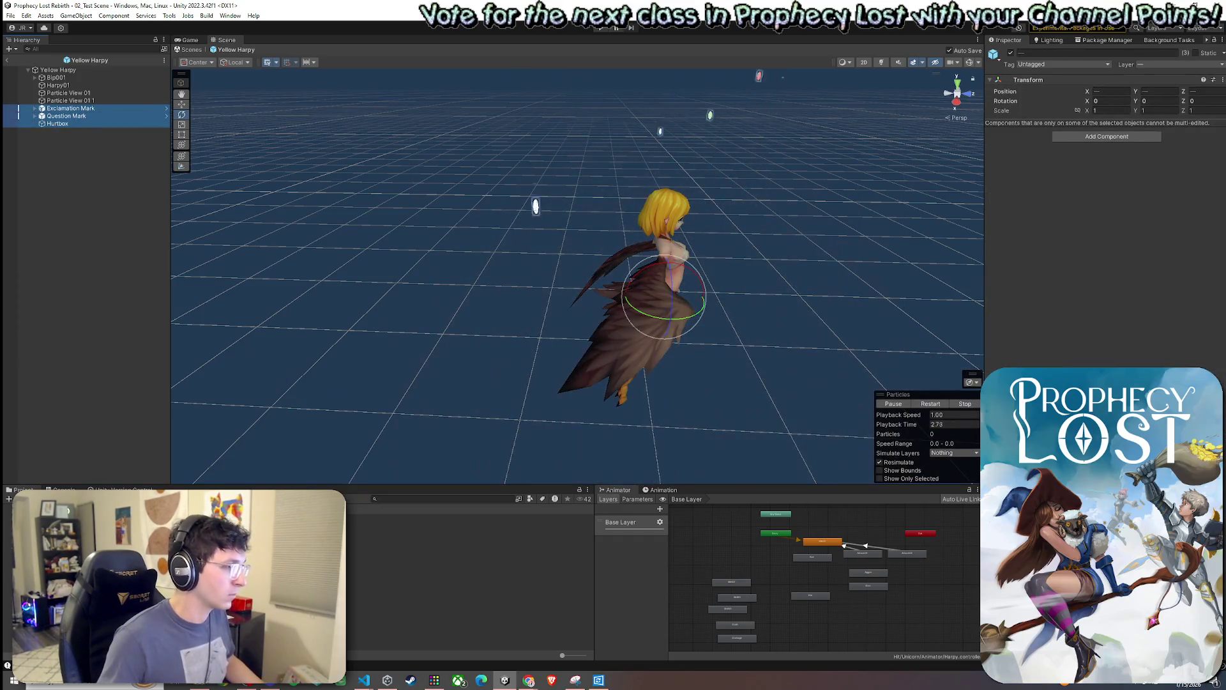
left_click(98, 129)
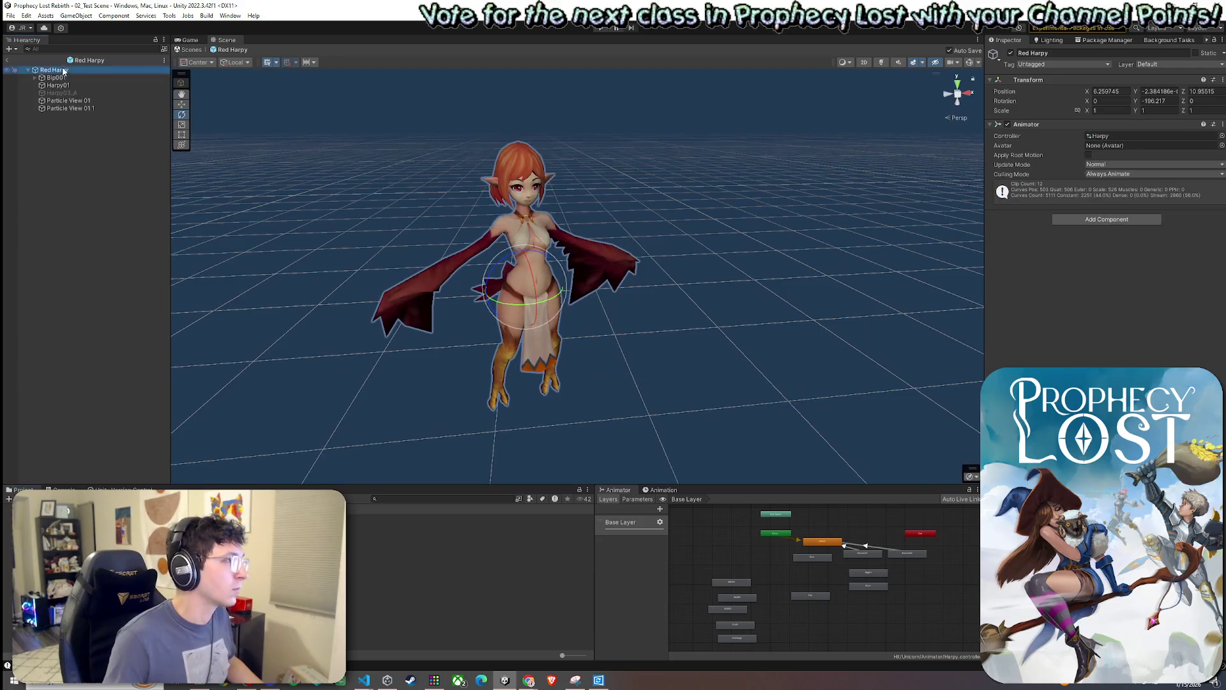